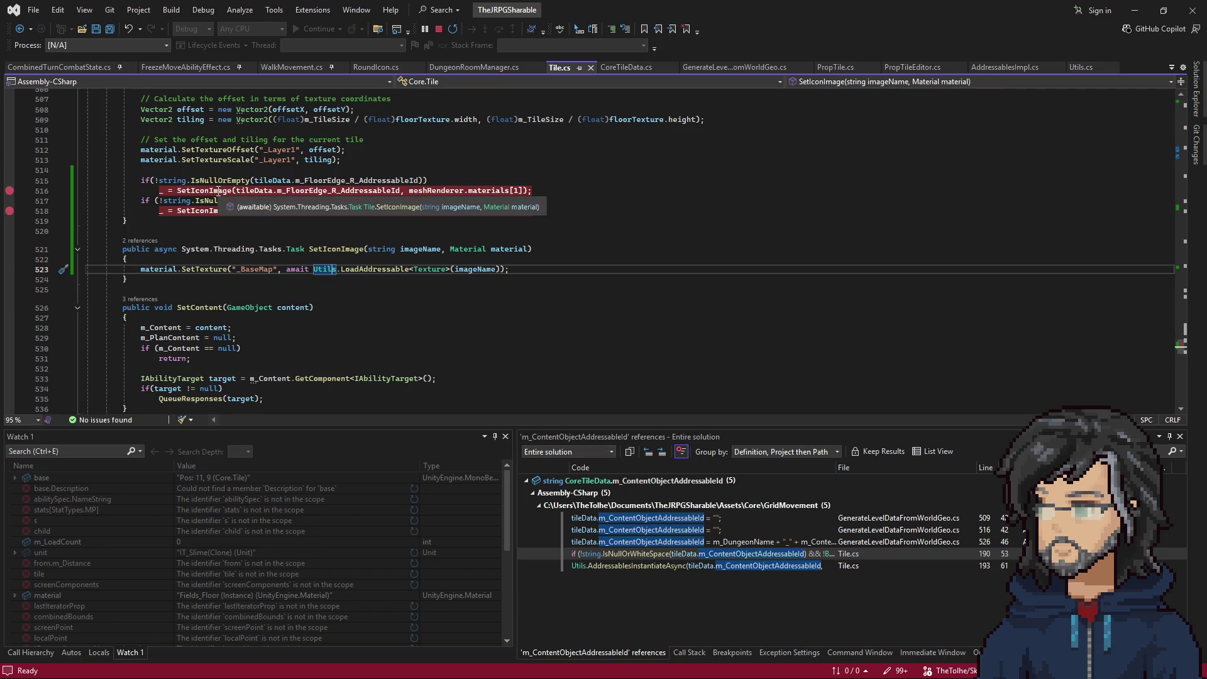
# List all references to the LoadAddressable call.
pyautogui.rightClick(375, 269)
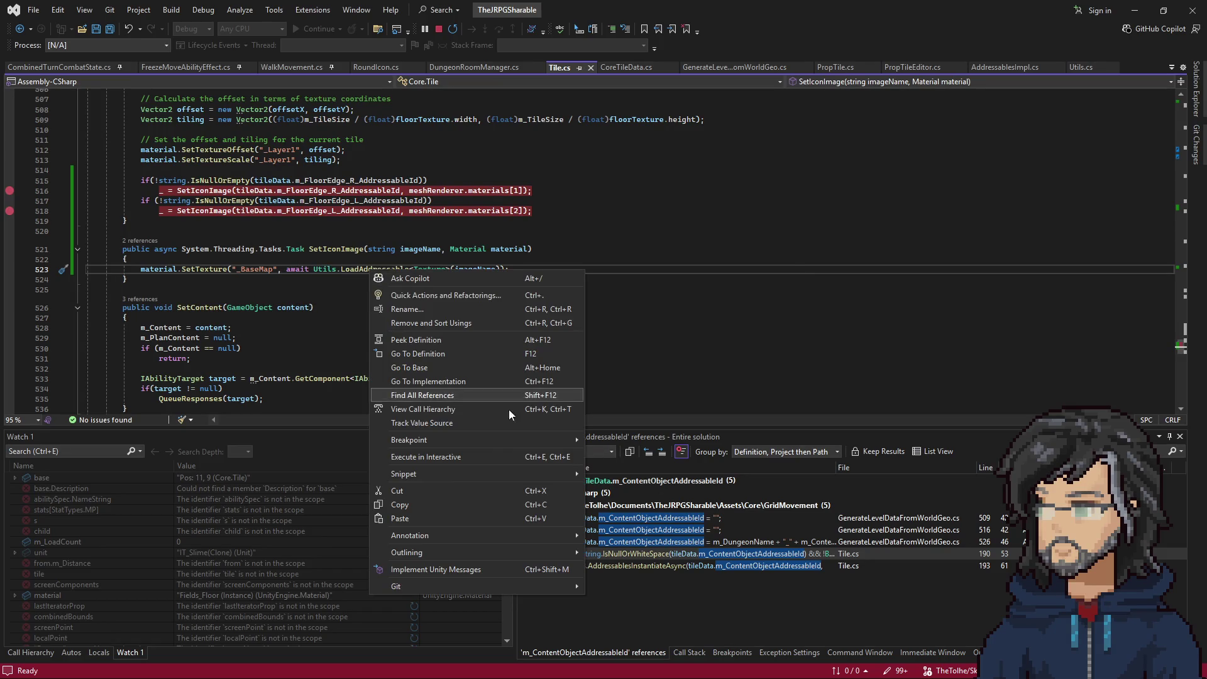
pyautogui.click(451, 404)
pyautogui.scroll(-1, 749, 565)
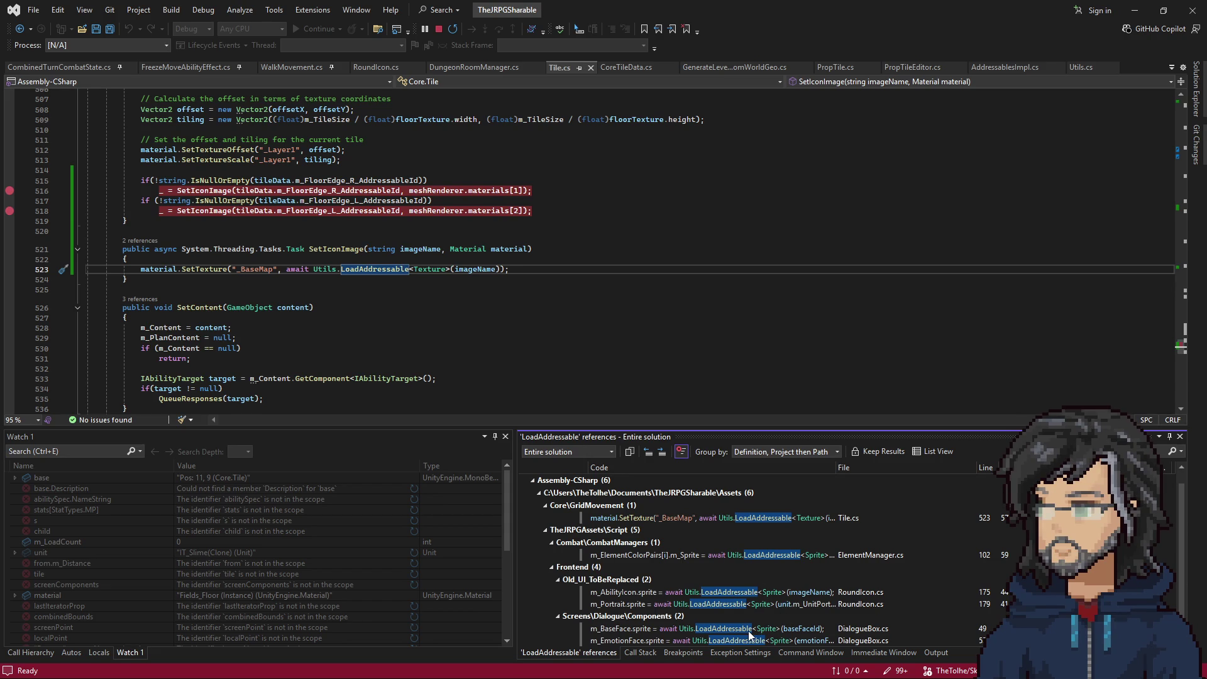
# Jump to the LoadAddressable definition in Utils.cs.
pyautogui.rightClick(403, 271)
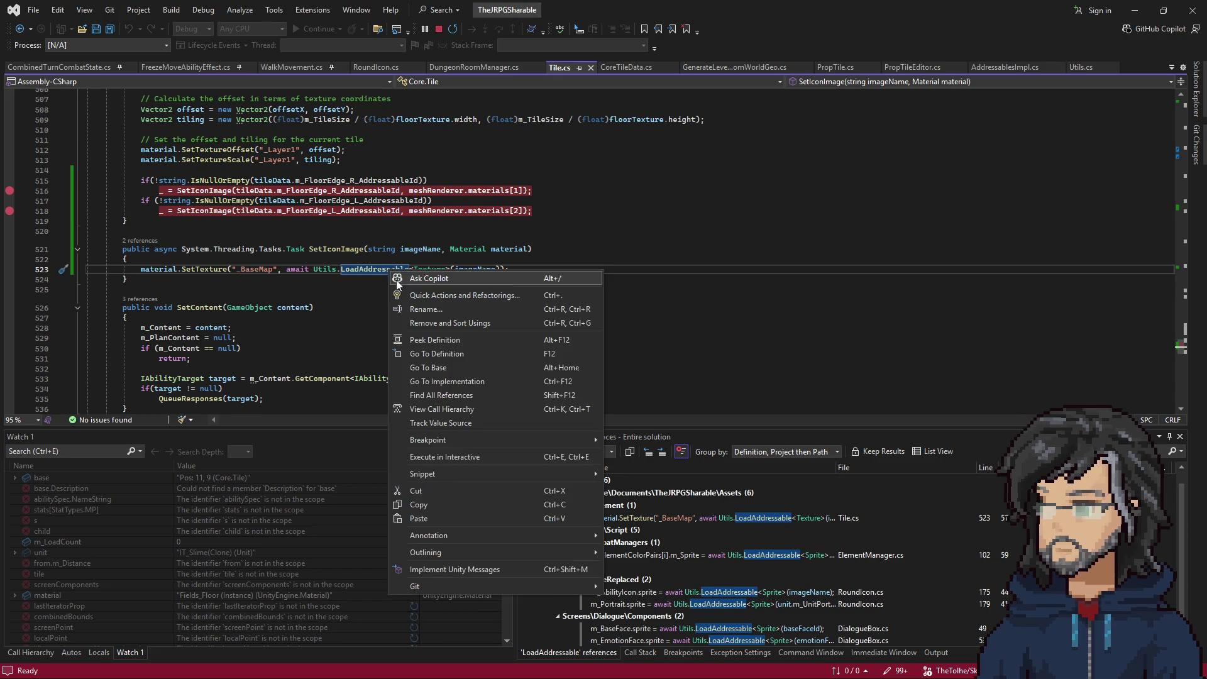
pyautogui.click(435, 353)
pyautogui.scroll(4, 293, 270)
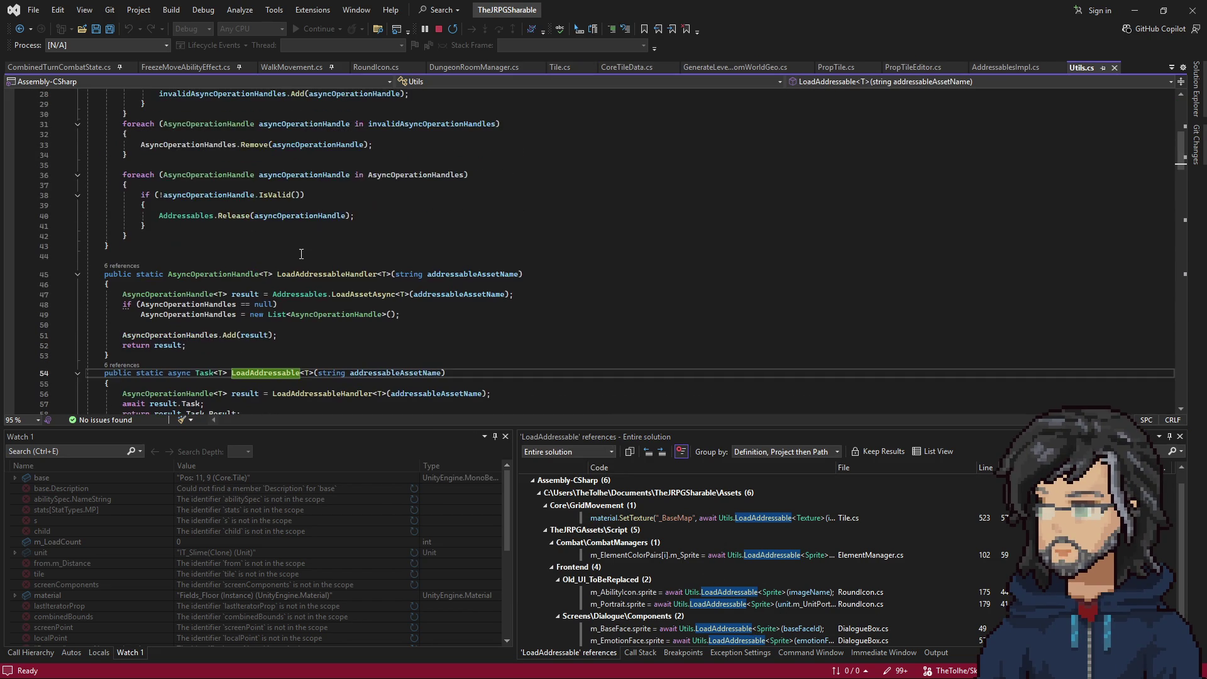
pyautogui.scroll(6, 322, 278)
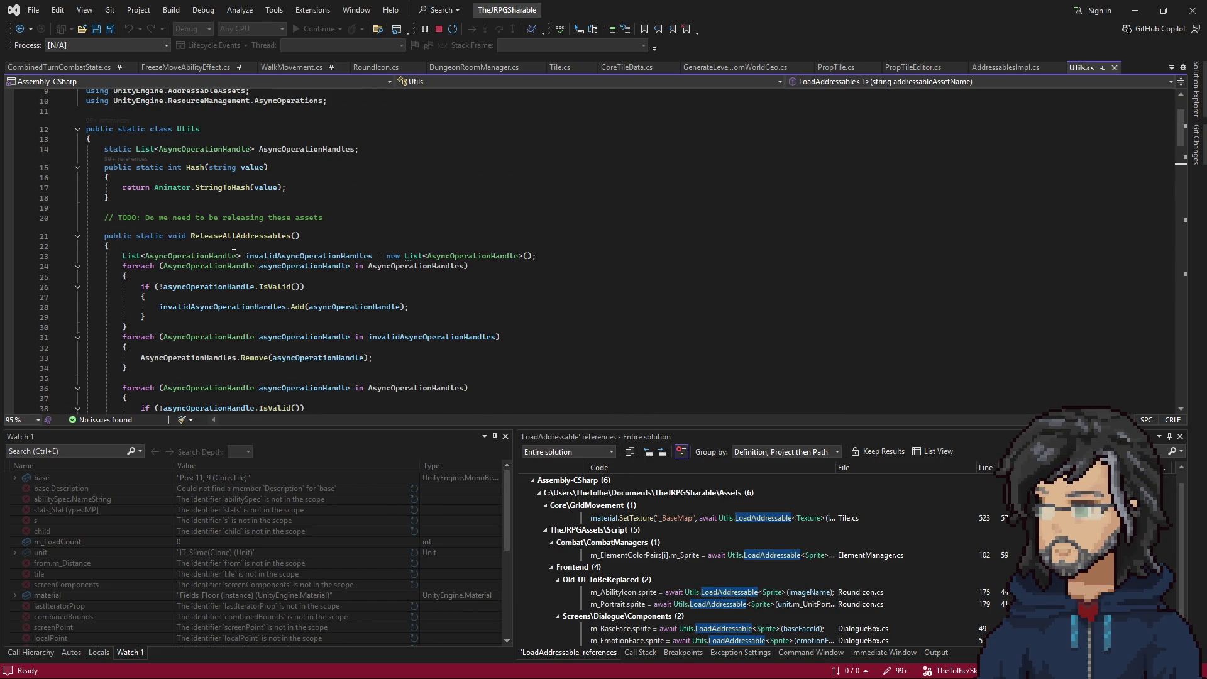
pyautogui.scroll(-11, 245, 264)
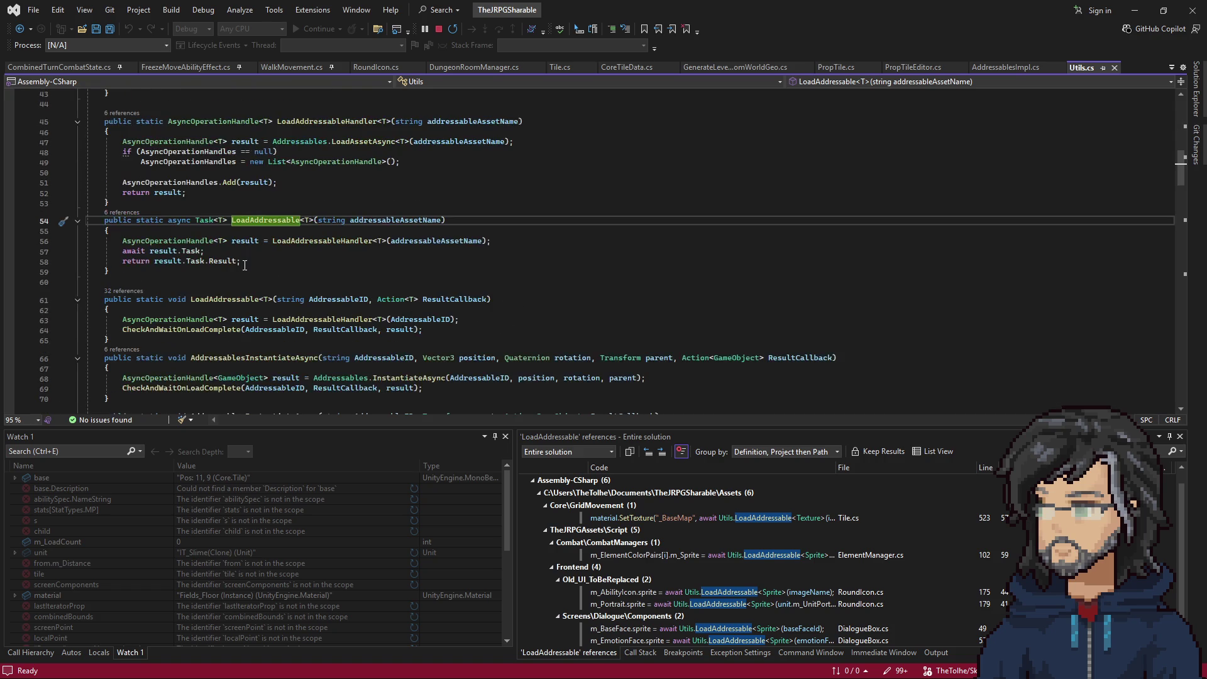
# List and review all 32 references to the callback LoadAddressable overload on line 61.
pyautogui.rightClick(222, 300)
pyautogui.click(277, 418)
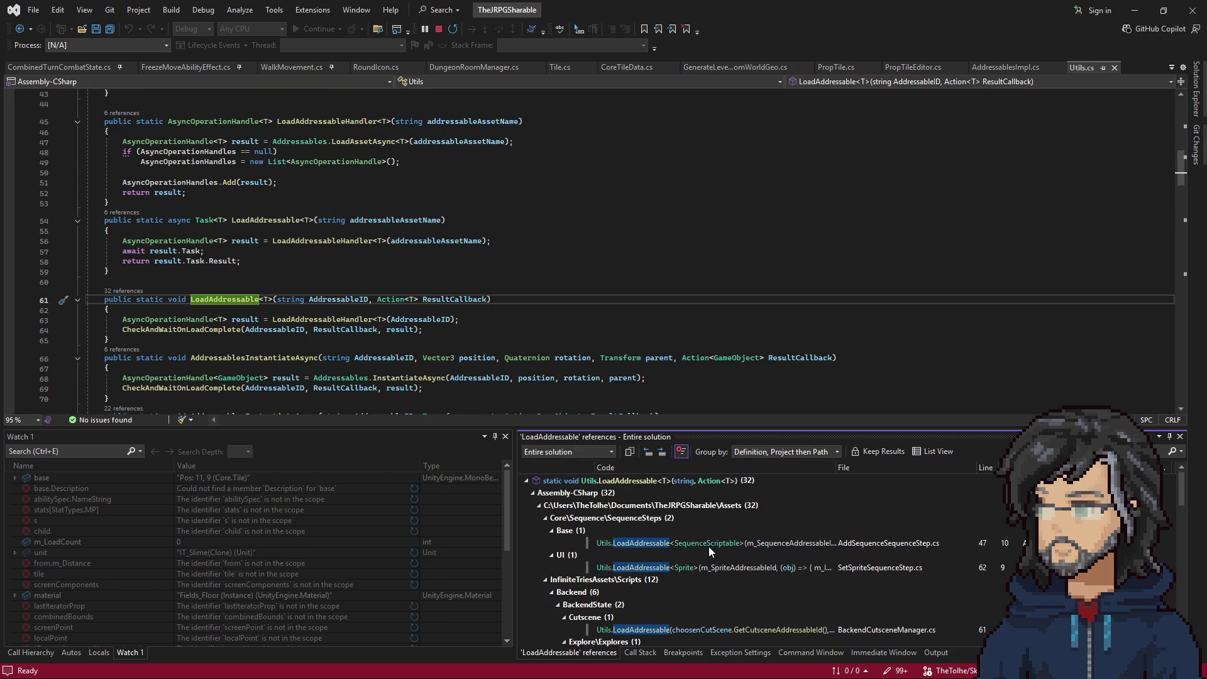
pyautogui.scroll(-2, 684, 568)
pyautogui.scroll(-4, 709, 558)
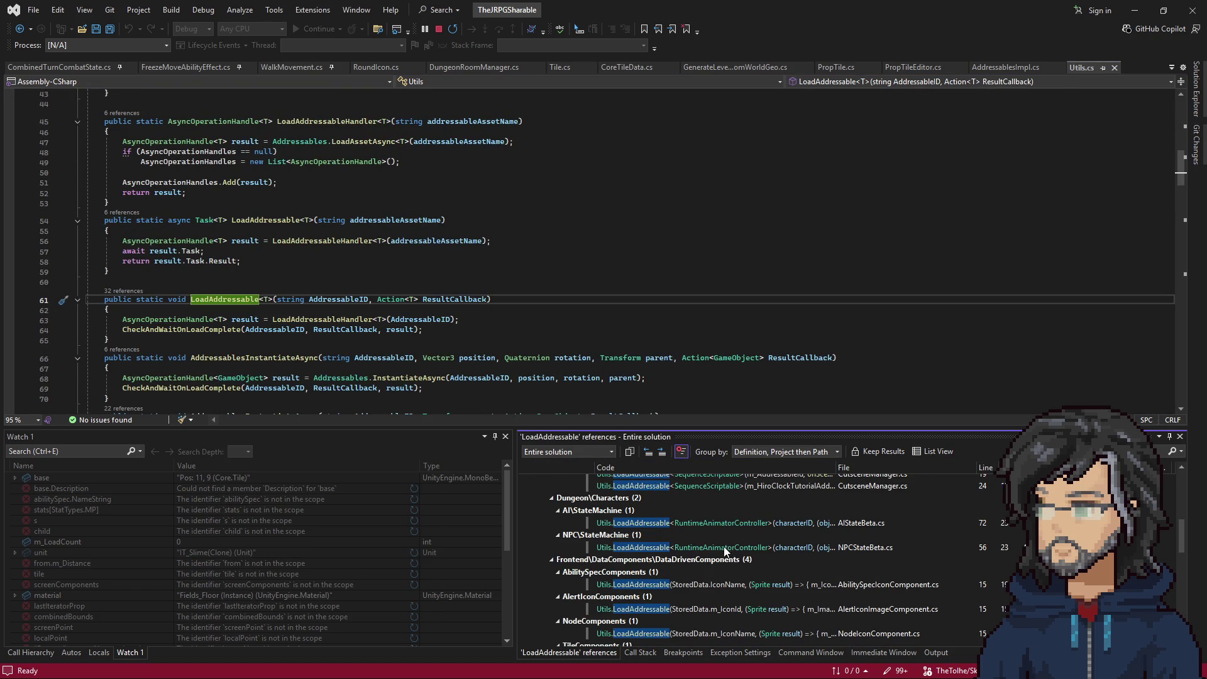
pyautogui.scroll(-1, 726, 551)
pyautogui.scroll(-5, 707, 546)
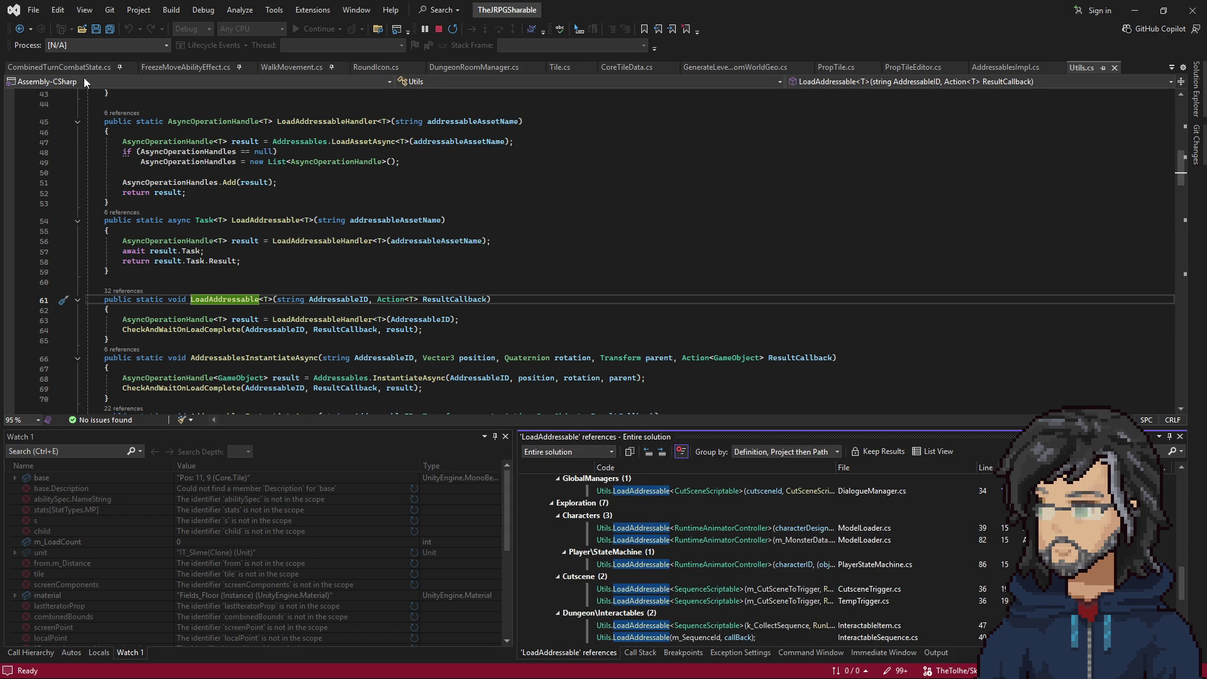
# Navigate back via GenerateLevelDataFromWorldGeo.cs line 696 to ConfigureFloorTexture in Tile.cs.
pyautogui.click(21, 29)
pyautogui.click(21, 29)
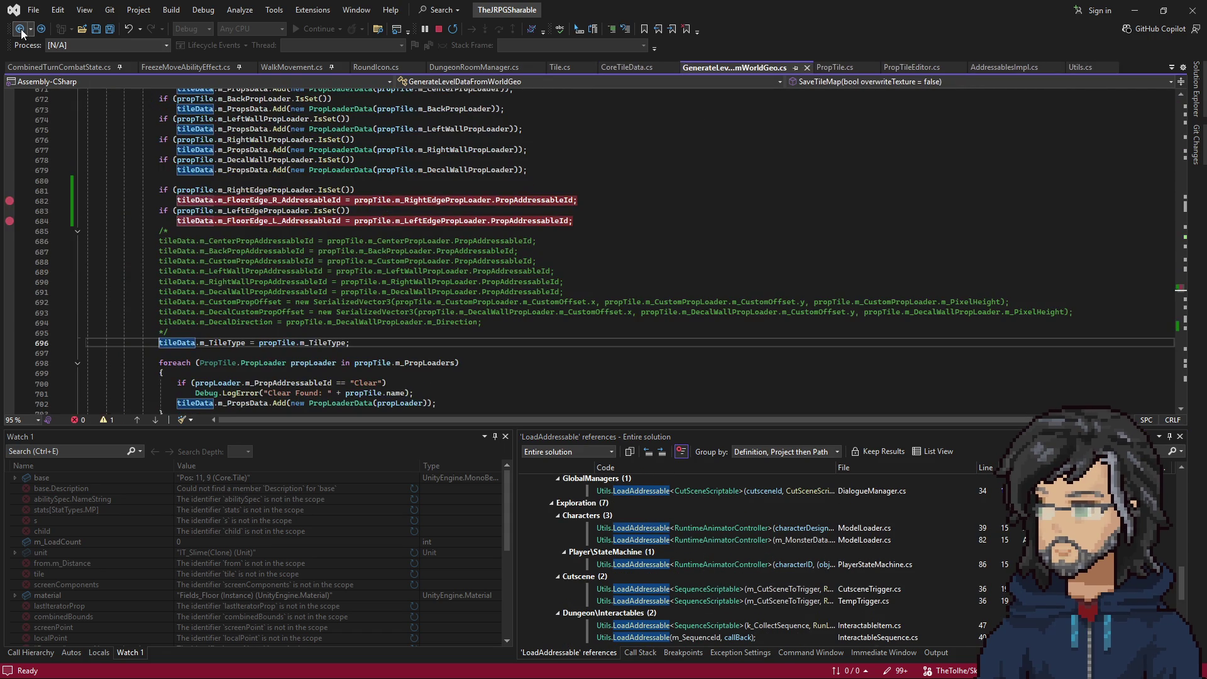
pyautogui.scroll(6, 367, 286)
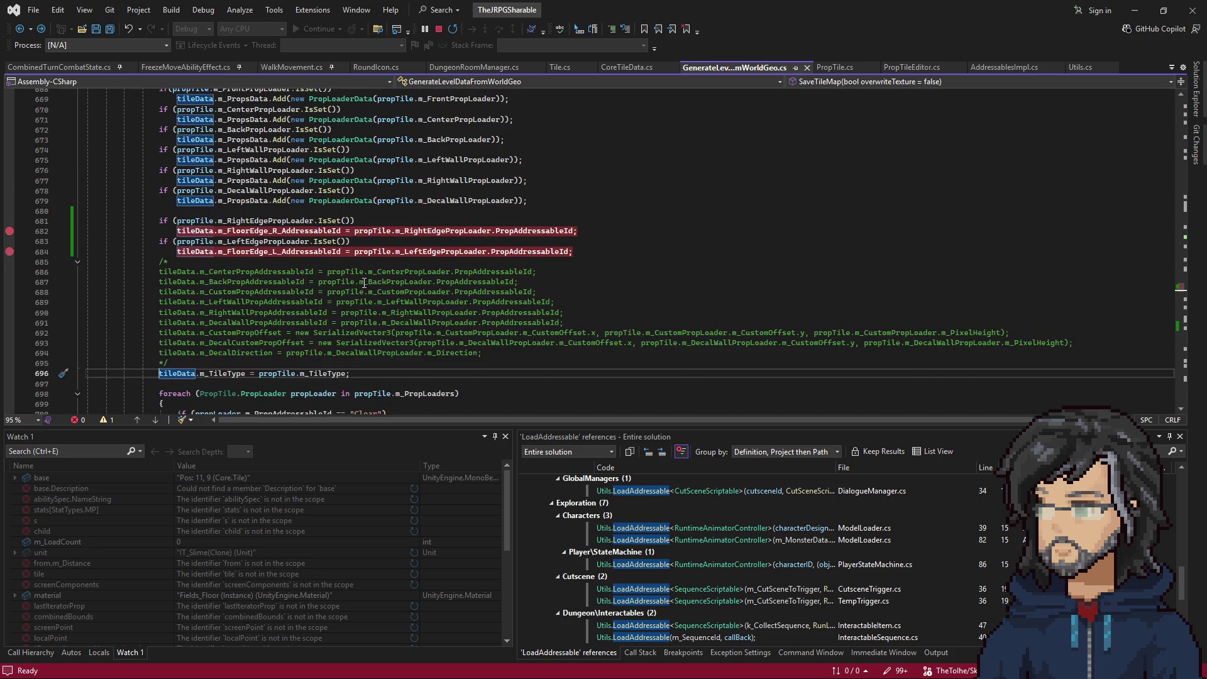
pyautogui.scroll(-7, 326, 321)
pyautogui.click(40, 29)
pyautogui.scroll(16, 256, 265)
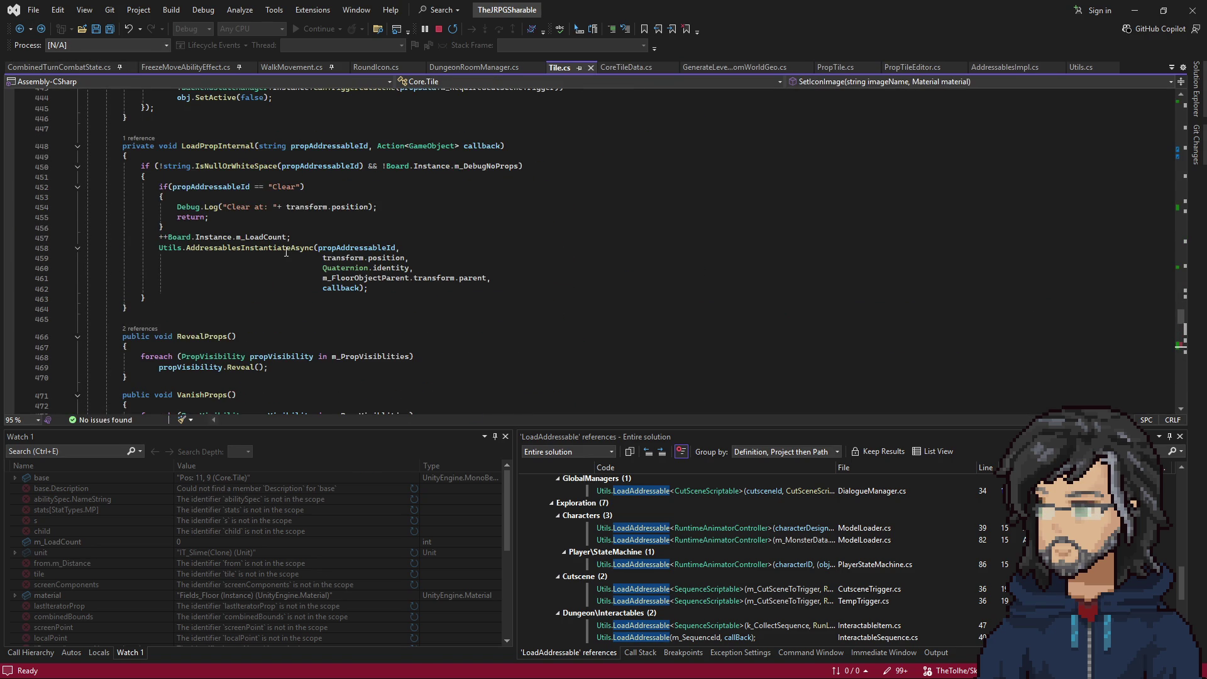
# Inspect AddressablesInstantiateAsync, propAddressableId and callback in LoadPropInternal, lines 458–462.
pyautogui.doubleClick(270, 251)
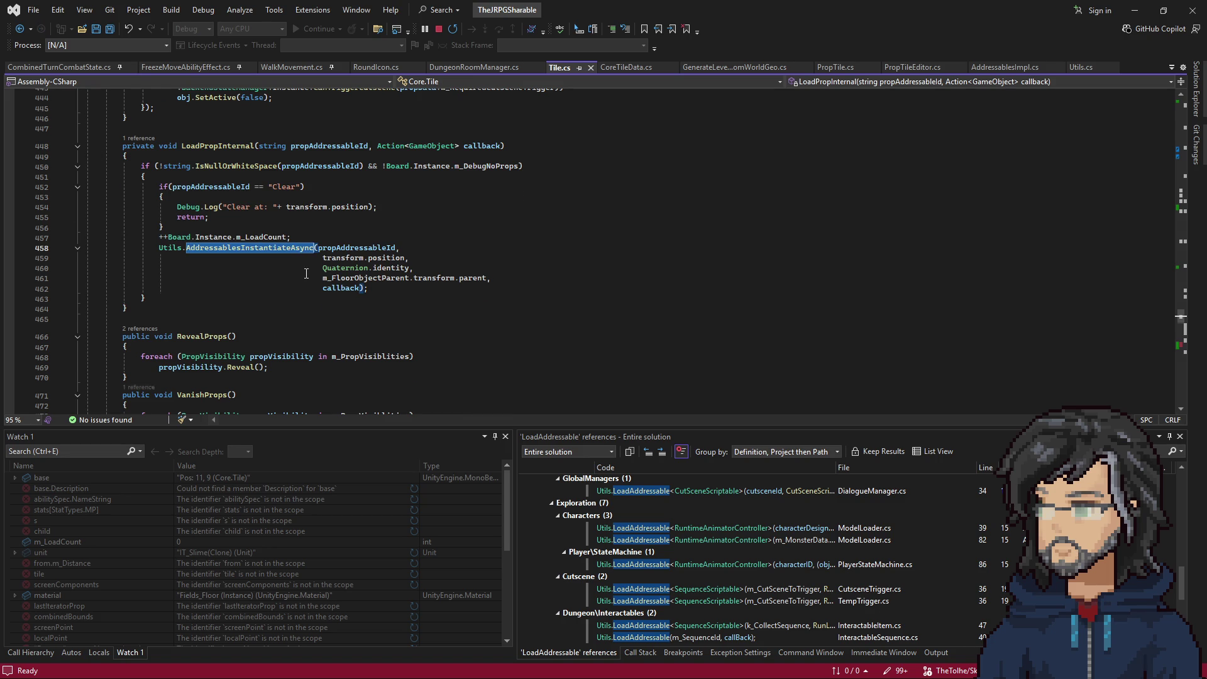
pyautogui.scroll(4, 296, 295)
pyautogui.scroll(-3, 274, 298)
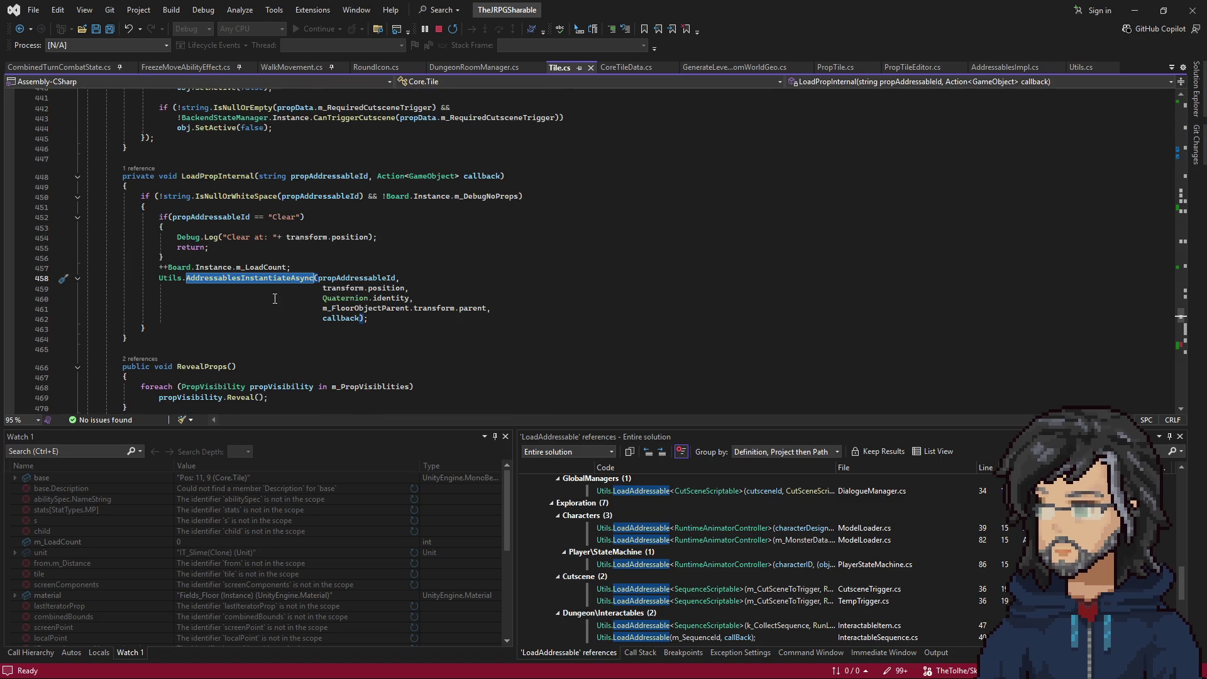
pyautogui.doubleClick(333, 277)
pyautogui.scroll(-3, 351, 242)
pyautogui.doubleClick(340, 227)
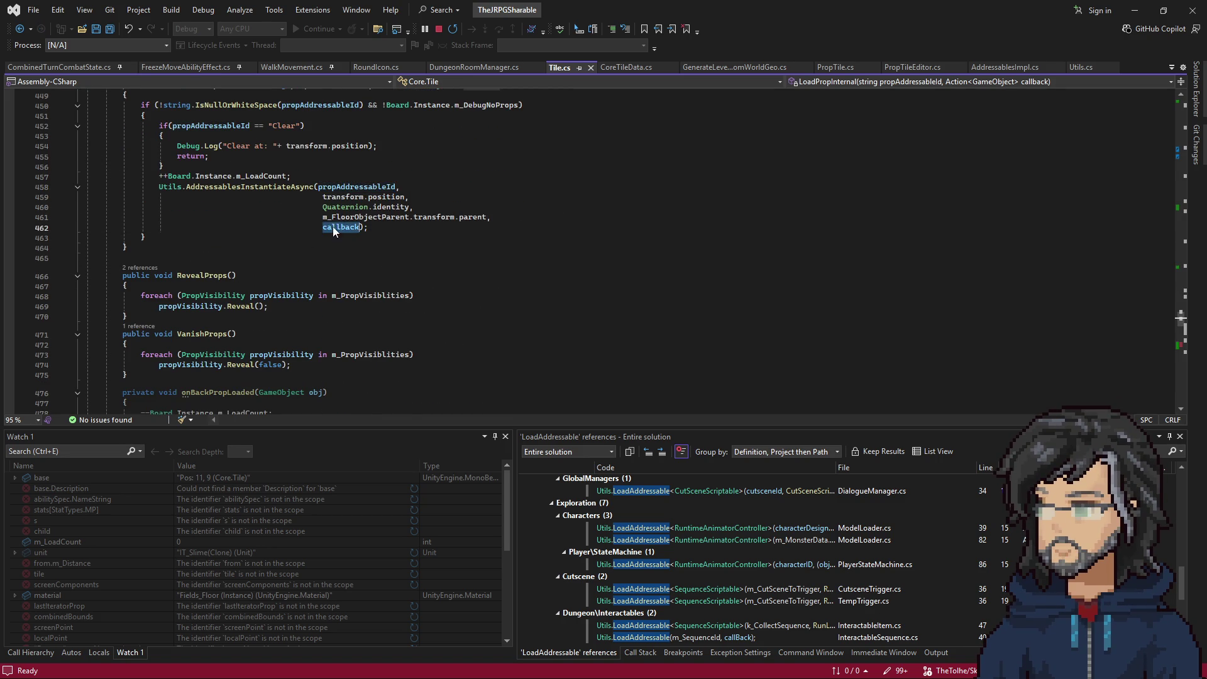
pyautogui.scroll(-2, 333, 227)
pyautogui.scroll(4, 285, 266)
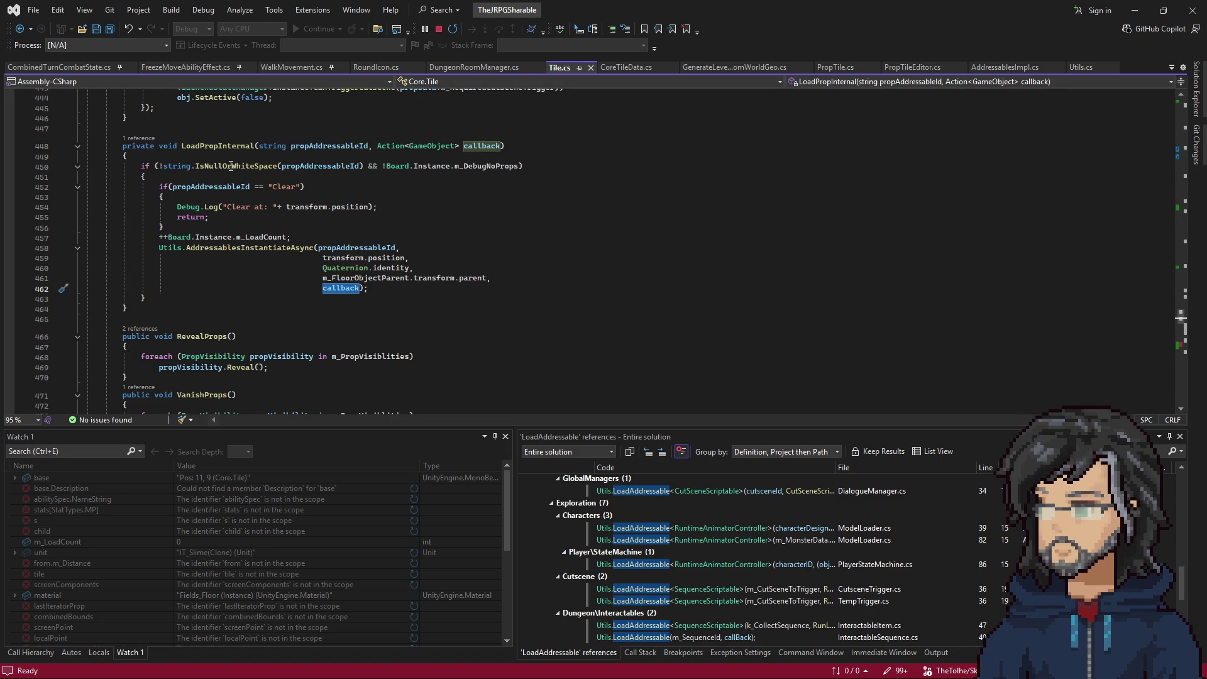
# Follow LoadPropInternal's single caller into SpawnProp and select its callback body to line 445.
pyautogui.click(132, 146)
pyautogui.click(138, 138)
pyautogui.doubleClick(189, 105)
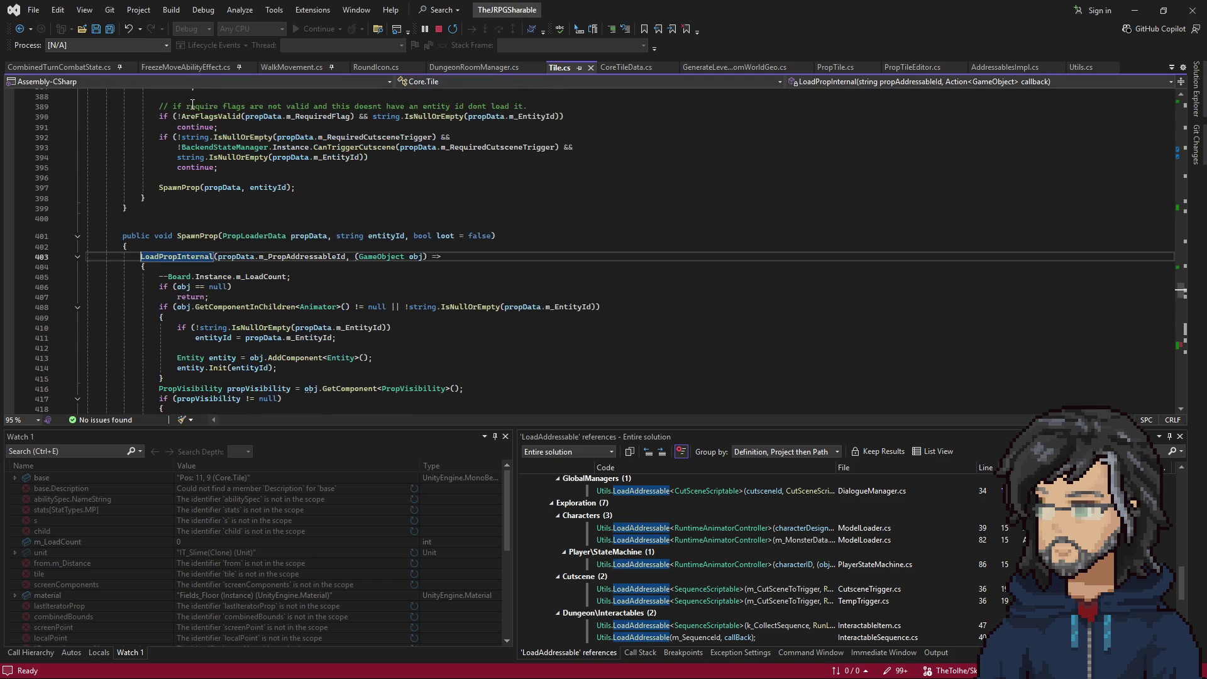
pyautogui.scroll(-7, 325, 232)
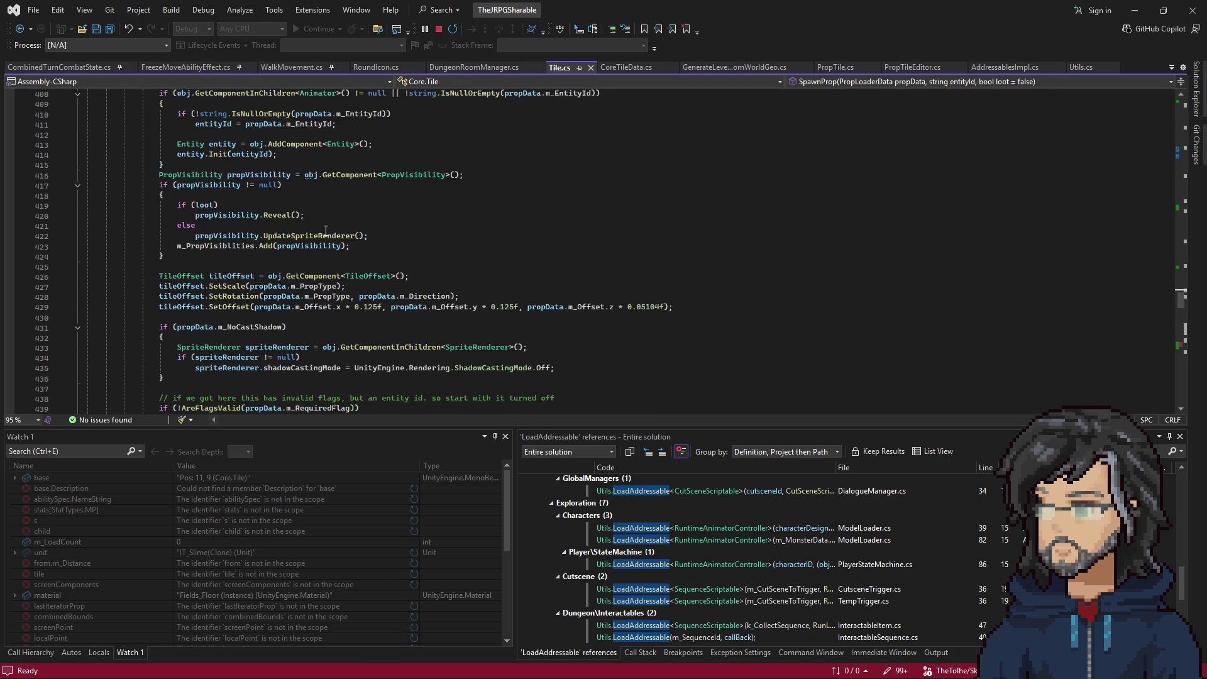
pyautogui.scroll(-6, 323, 232)
pyautogui.scroll(6, 311, 244)
pyautogui.scroll(5, 309, 245)
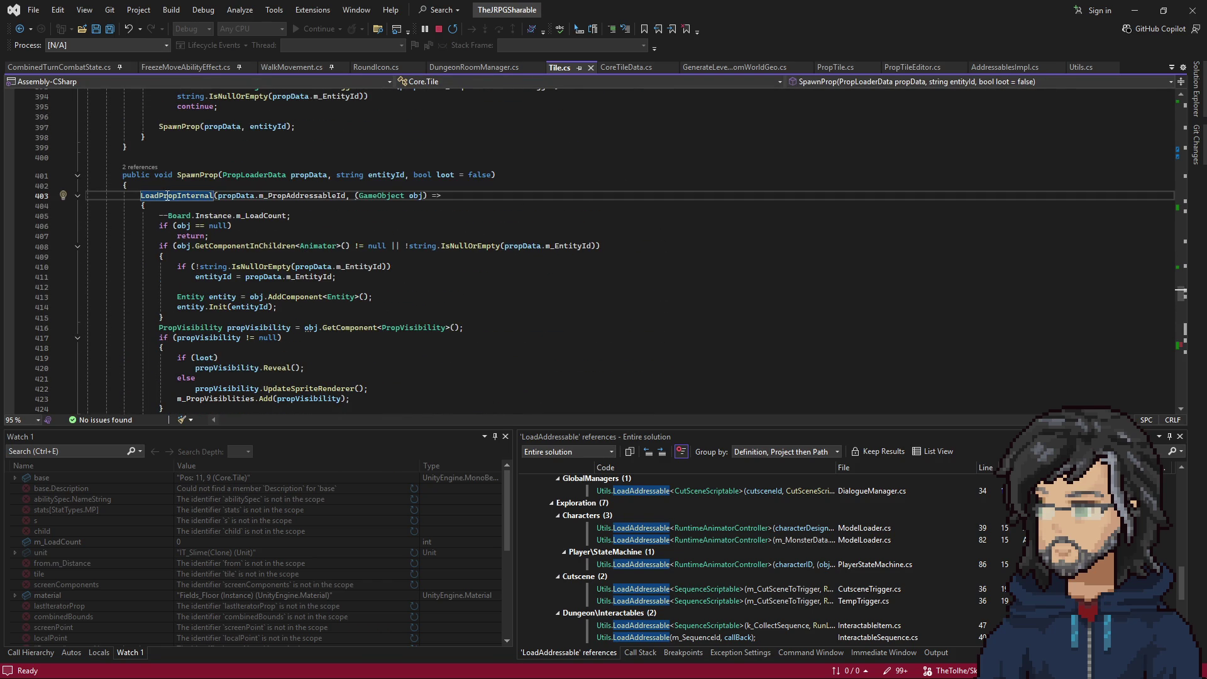
pyautogui.doubleClick(166, 195)
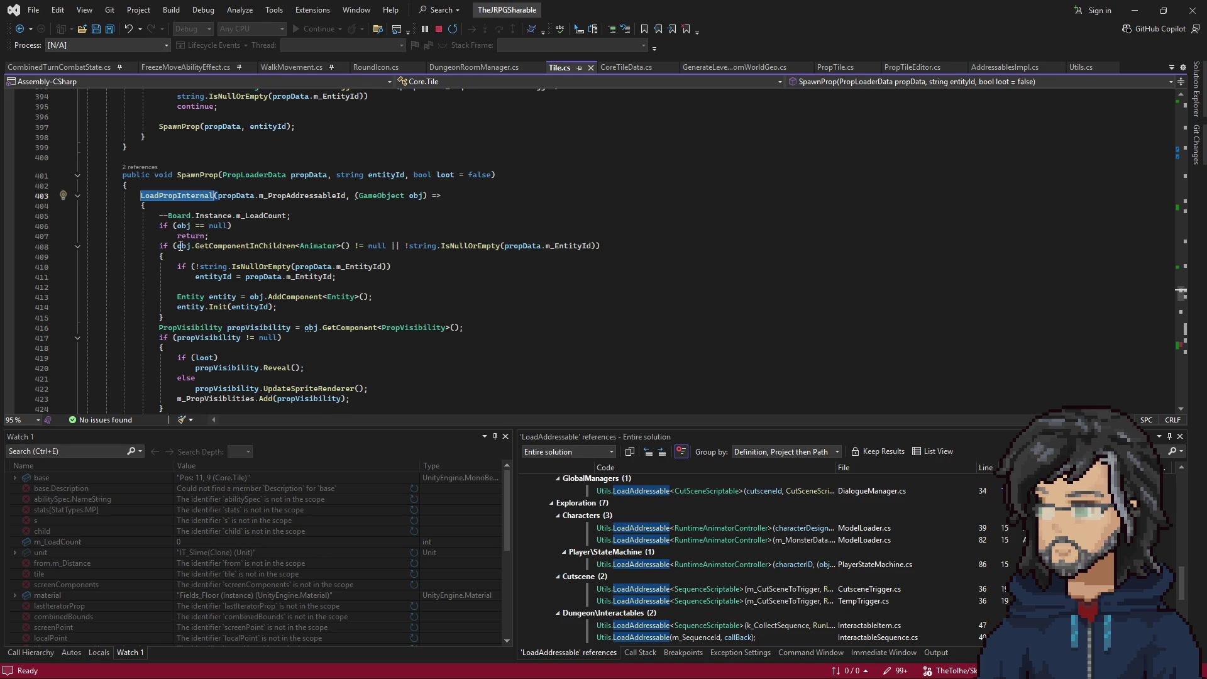
pyautogui.moveTo(156, 182)
pyautogui.mouseDown()
pyautogui.moveTo(188, 402)
pyautogui.moveTo(201, 402)
pyautogui.moveTo(203, 353)
pyautogui.mouseUp()
# Place the caret inside ConfigureFloorTexture at line 514.
pyautogui.scroll(-5, 217, 334)
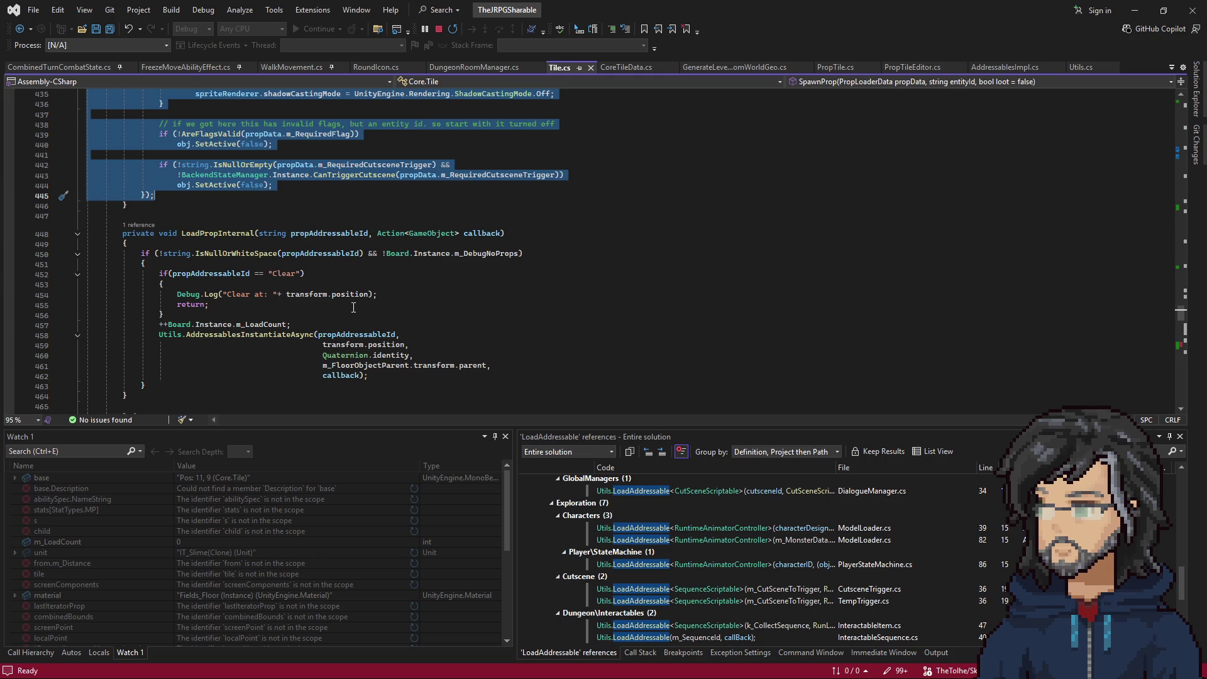
pyautogui.scroll(-15, 353, 307)
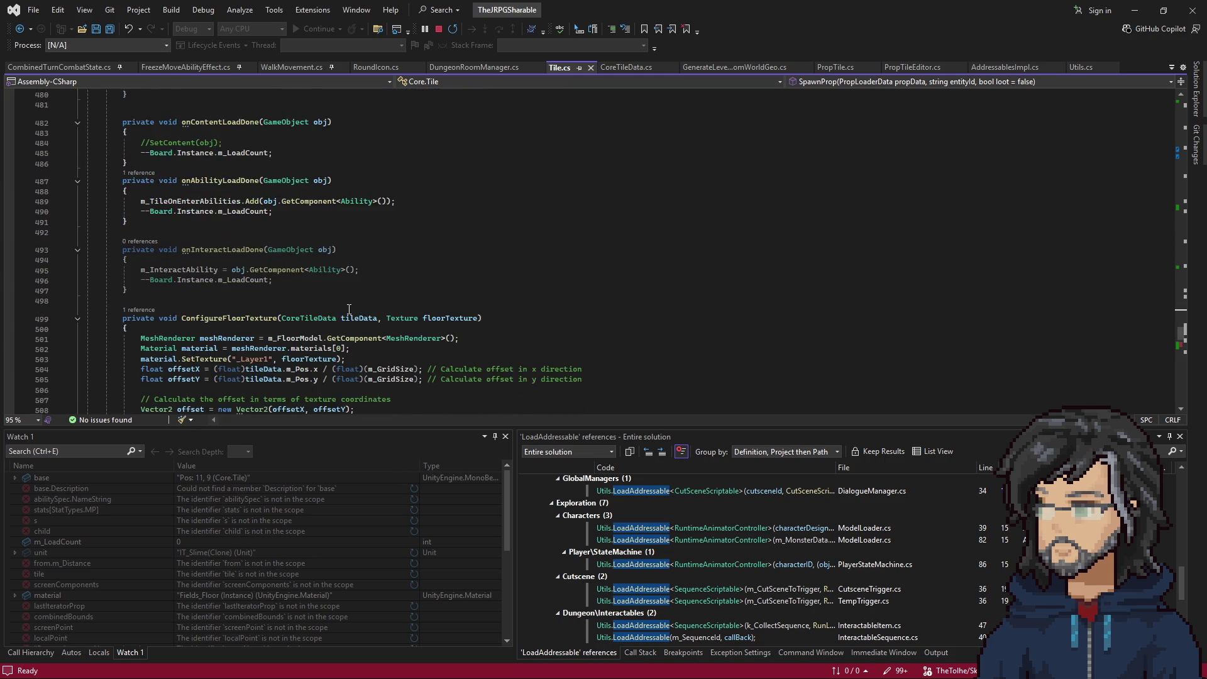
pyautogui.scroll(-4, 349, 309)
pyautogui.scroll(-3, 349, 309)
pyautogui.click(306, 225)
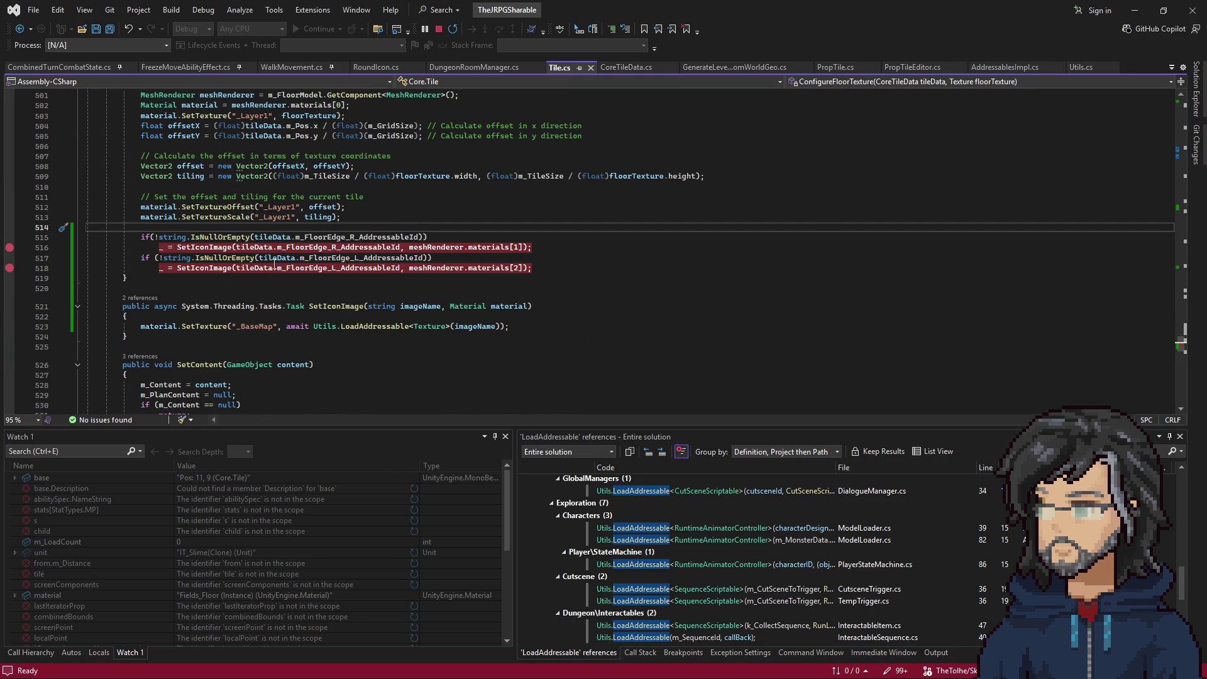
pyautogui.scroll(-5, 291, 229)
pyautogui.scroll(3, 291, 228)
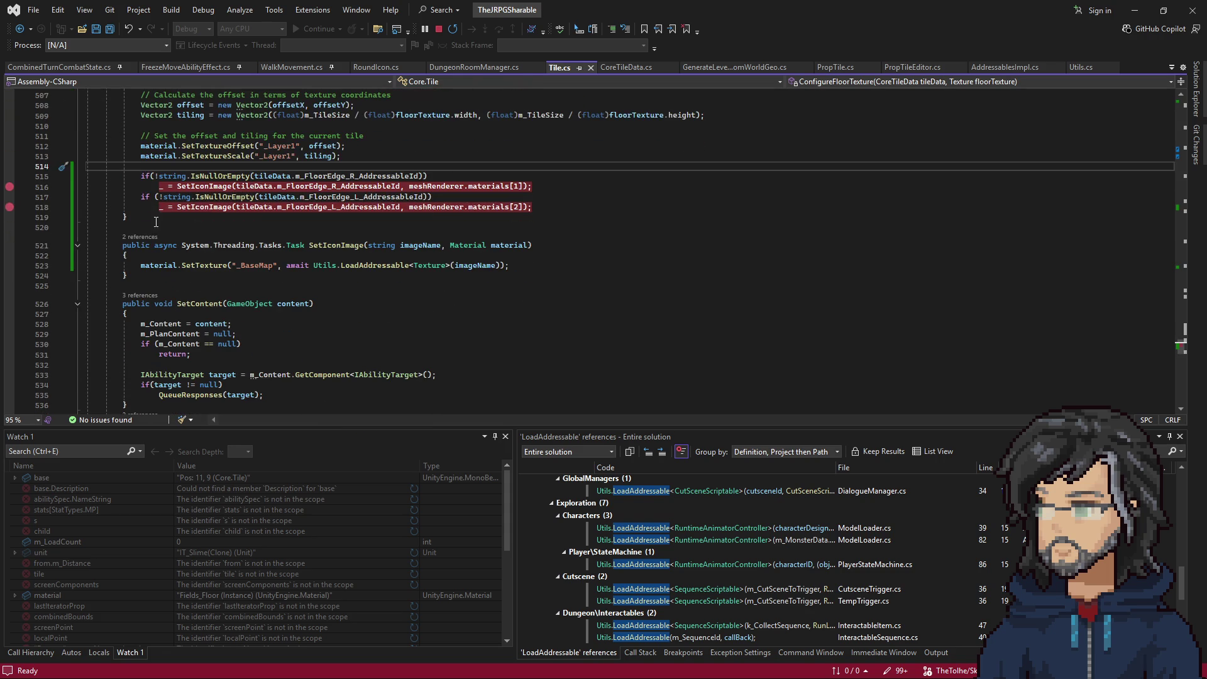
# Add a new public LoadRightFloor() method with an empty body after ConfigureFloorTexture.
pyautogui.click(136, 219)
pyautogui.press('Return')
pyautogui.press('Return')
pyautogui.write('pu')
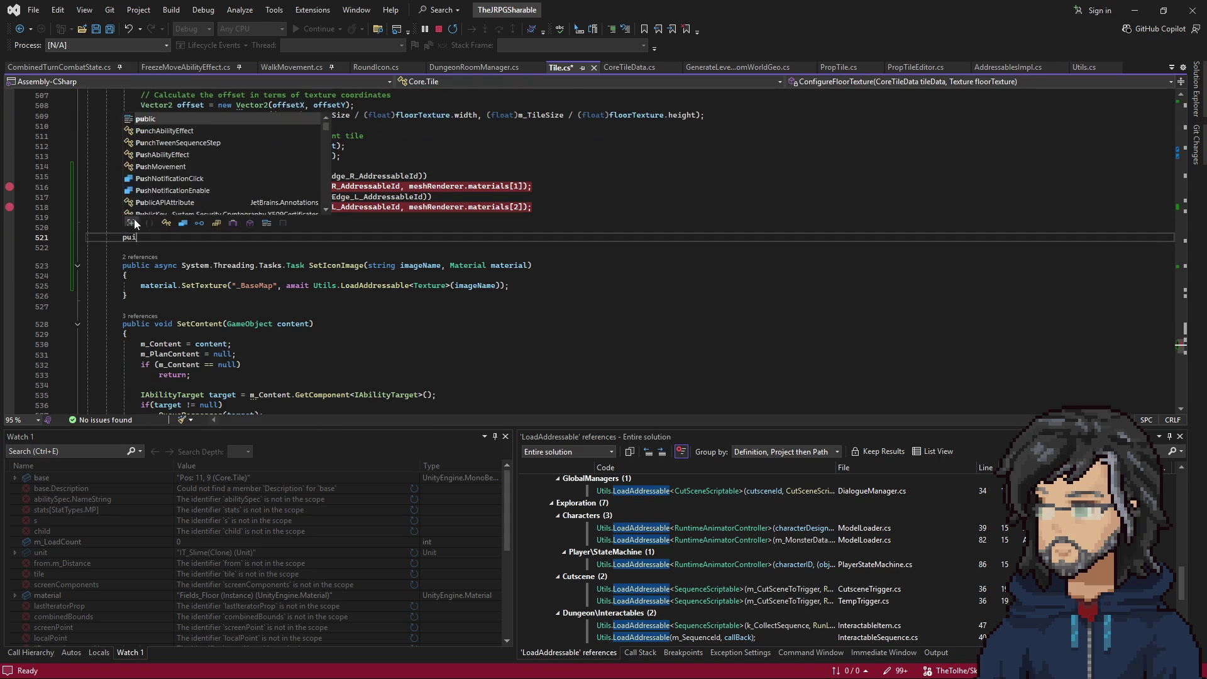
pyautogui.write('blic ')
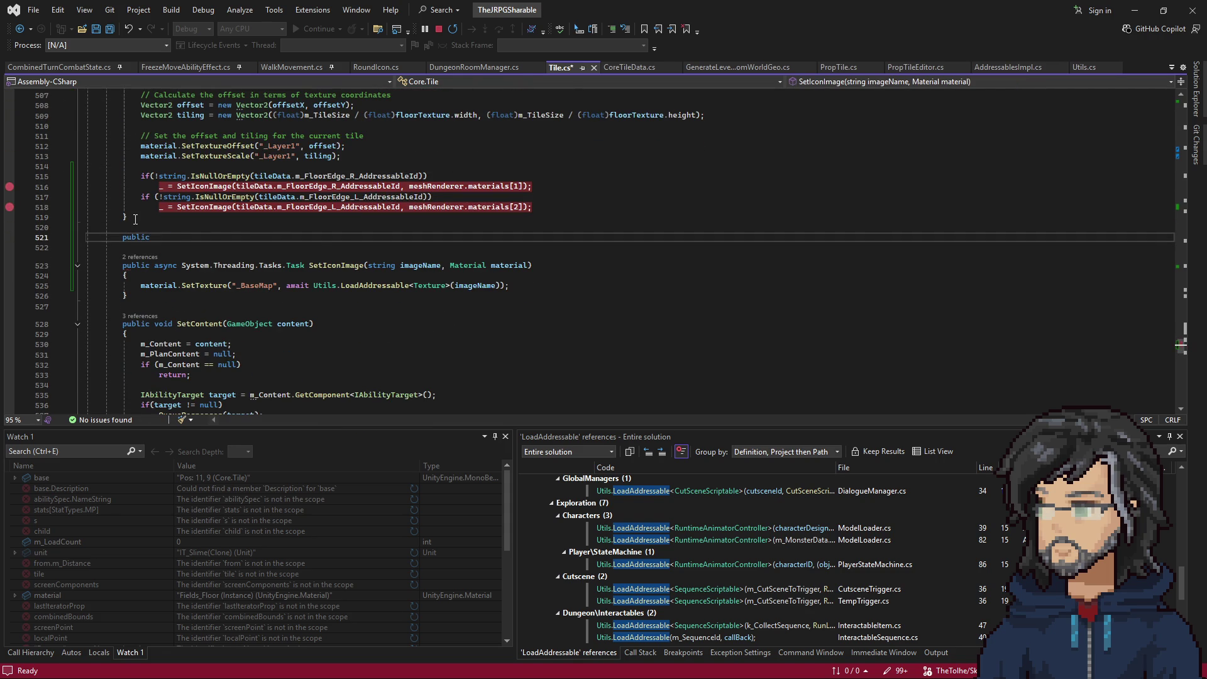
pyautogui.write('l')
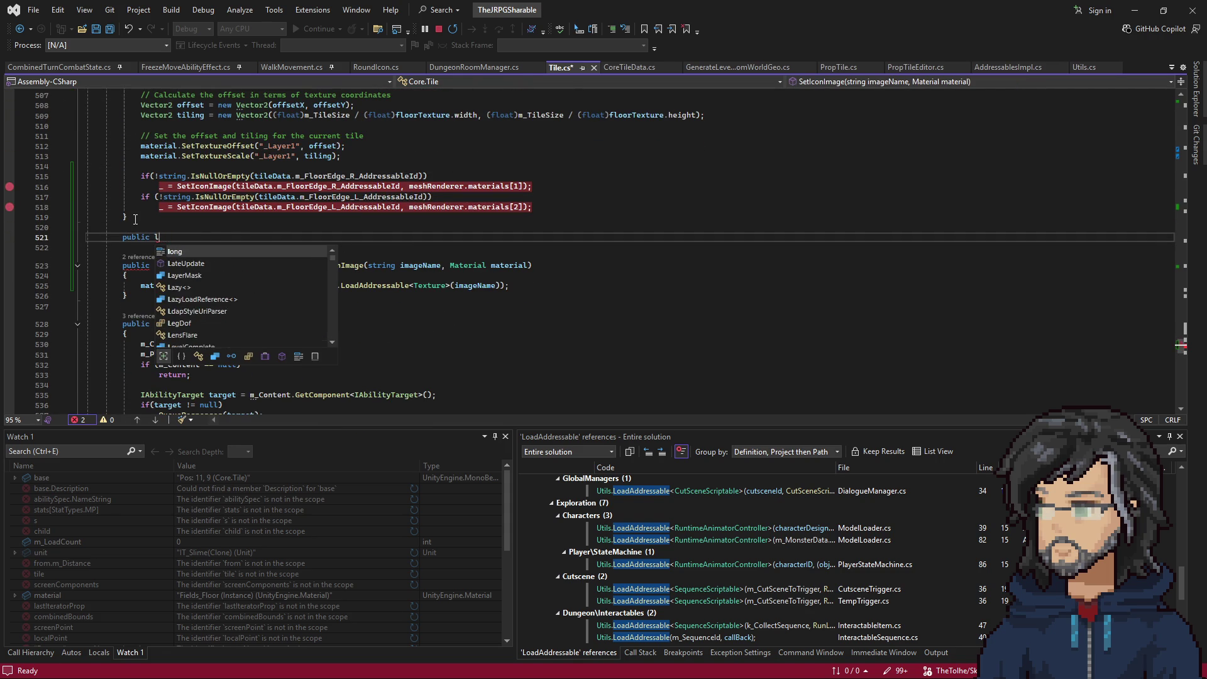
pyautogui.press('BackSpace')
pyautogui.write('LoadL')
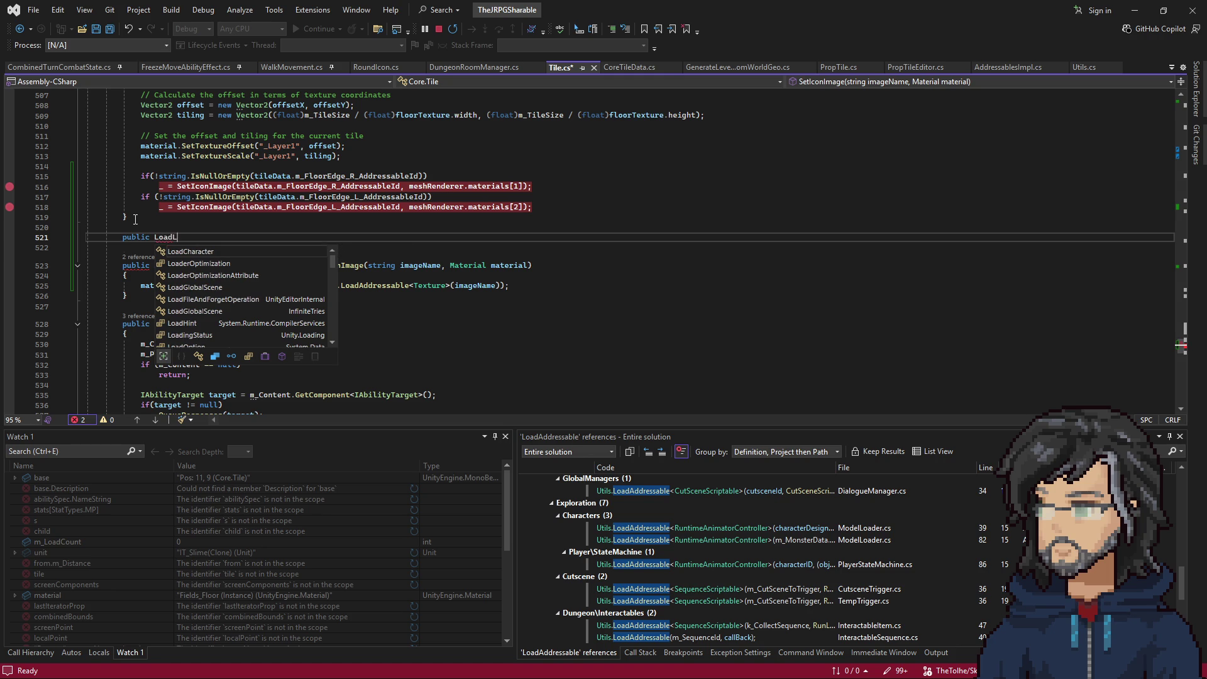
pyautogui.press('BackSpace')
pyautogui.write('RightFloor')
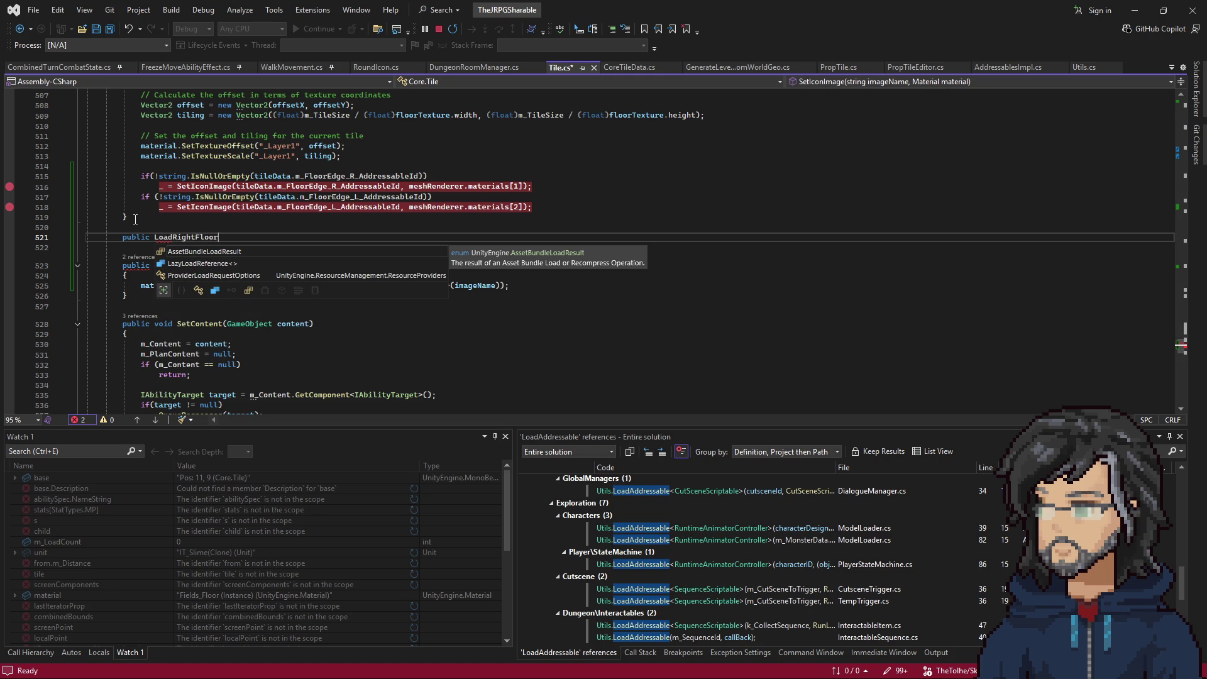
pyautogui.write('()')
pyautogui.press('Return')
pyautogui.write('{')
pyautogui.press('Return')
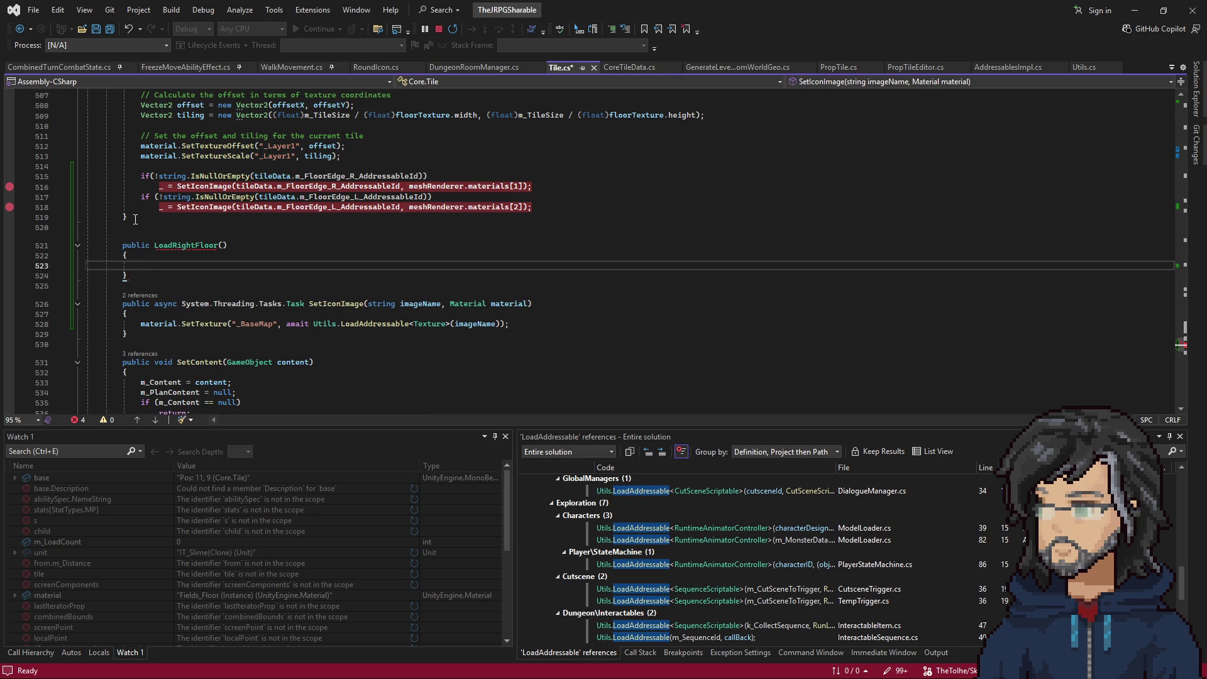
# Make LoadRightFloor return void and paste the copied prop-loading code into its body.
pyautogui.click(153, 245)
pyautogui.write('bop')
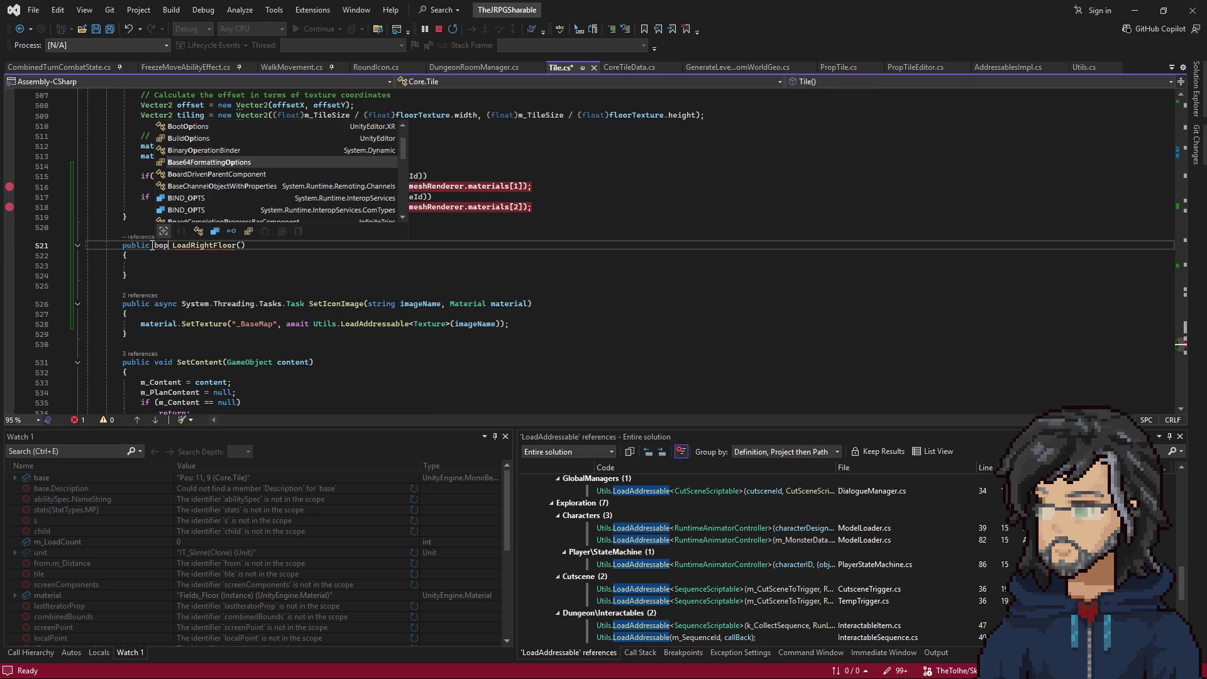
pyautogui.press('BackSpace')
pyautogui.press('BackSpace')
pyautogui.press('BackSpace')
pyautogui.write('void')
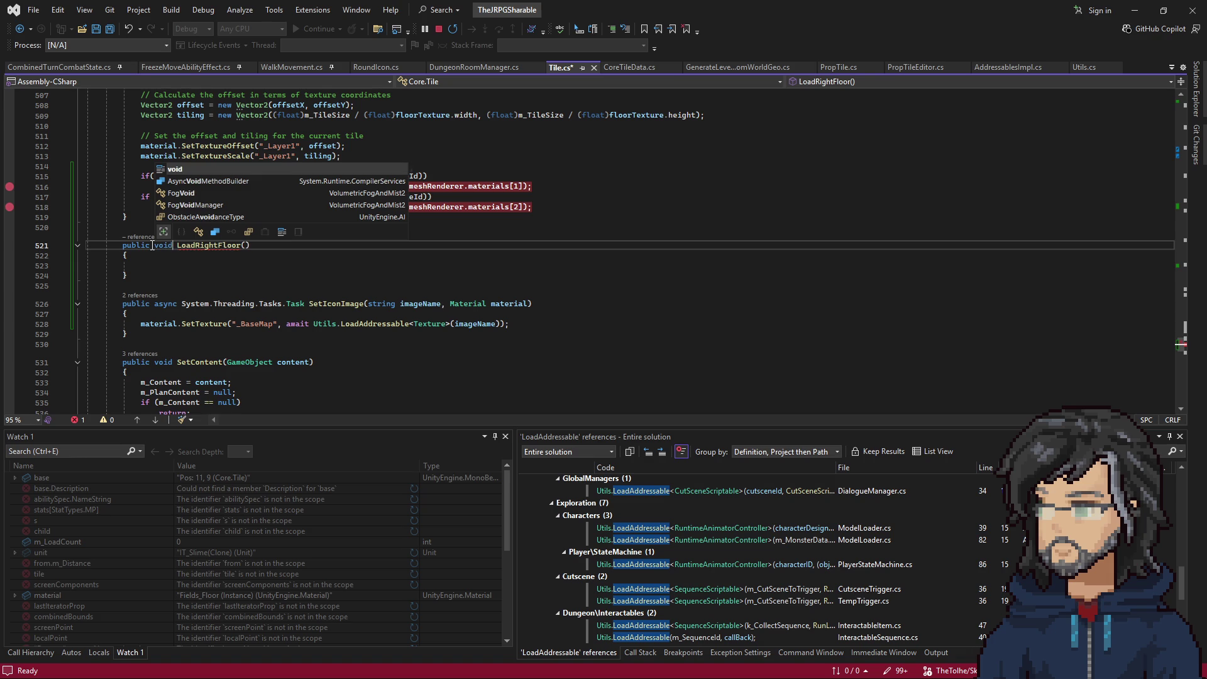
pyautogui.press('Escape')
pyautogui.press('Down')
pyautogui.press('Down')
pyautogui.hotkey('ctrl', 'v')
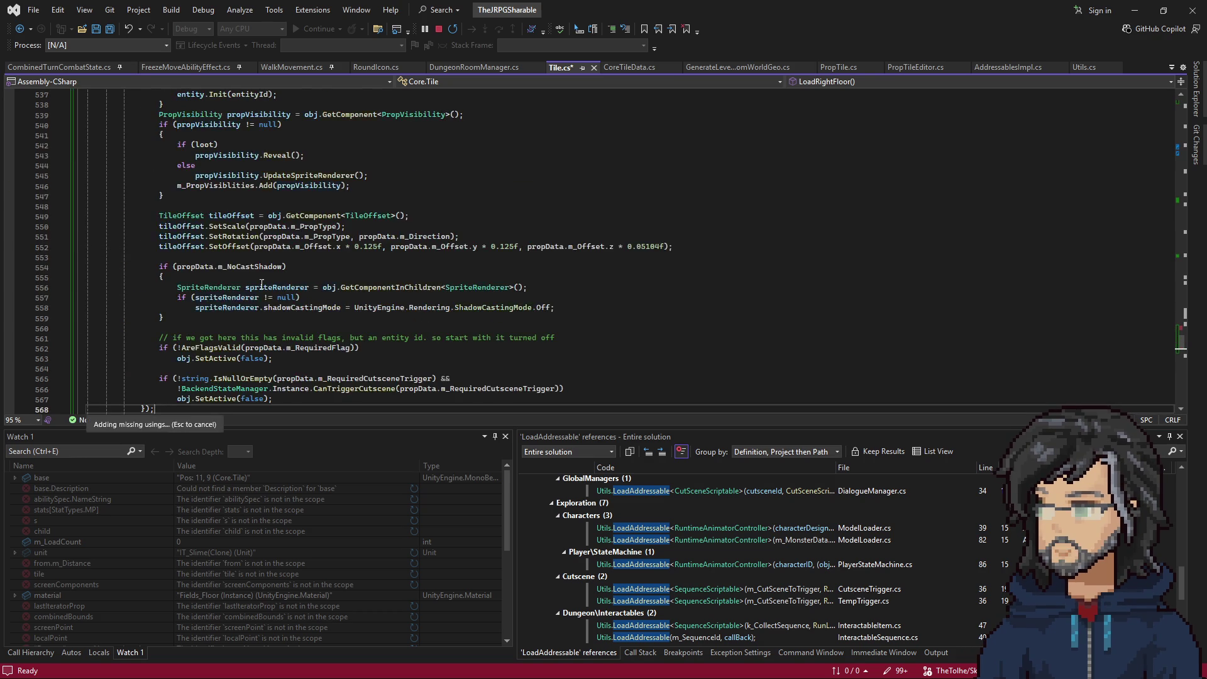
# Give LoadRightFloor the parameters string addressableId, Material material.
pyautogui.scroll(6, 261, 284)
pyautogui.click(193, 148)
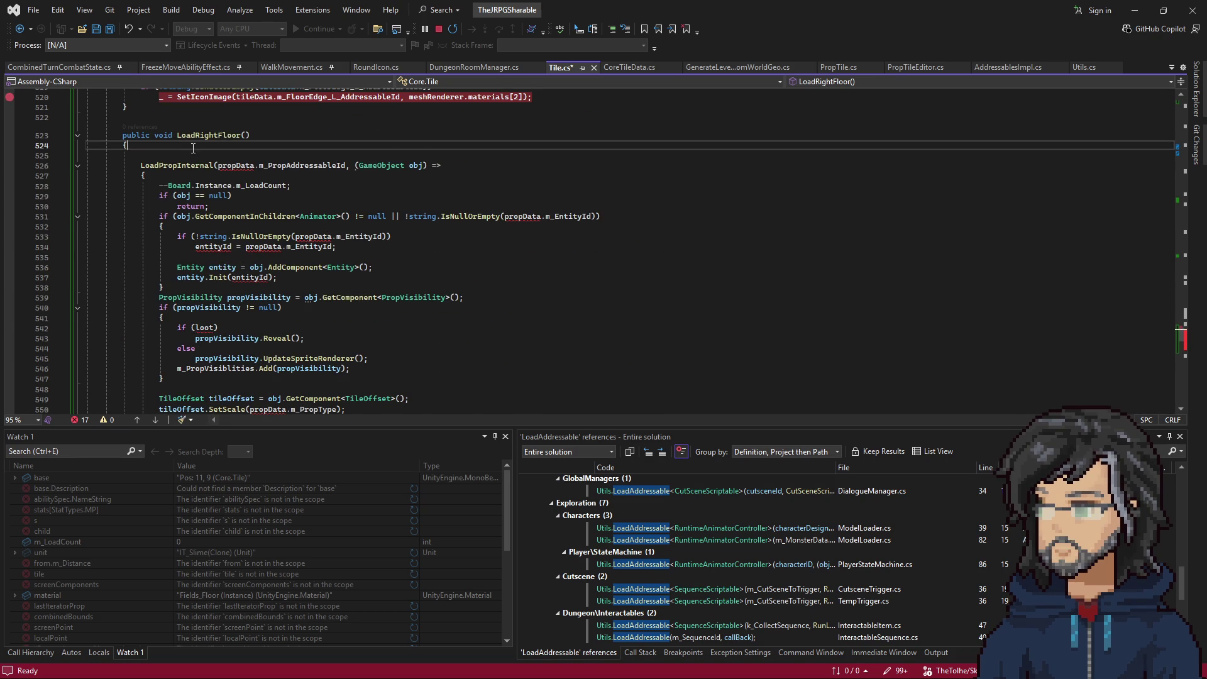
pyautogui.press('Delete')
pyautogui.click(241, 155)
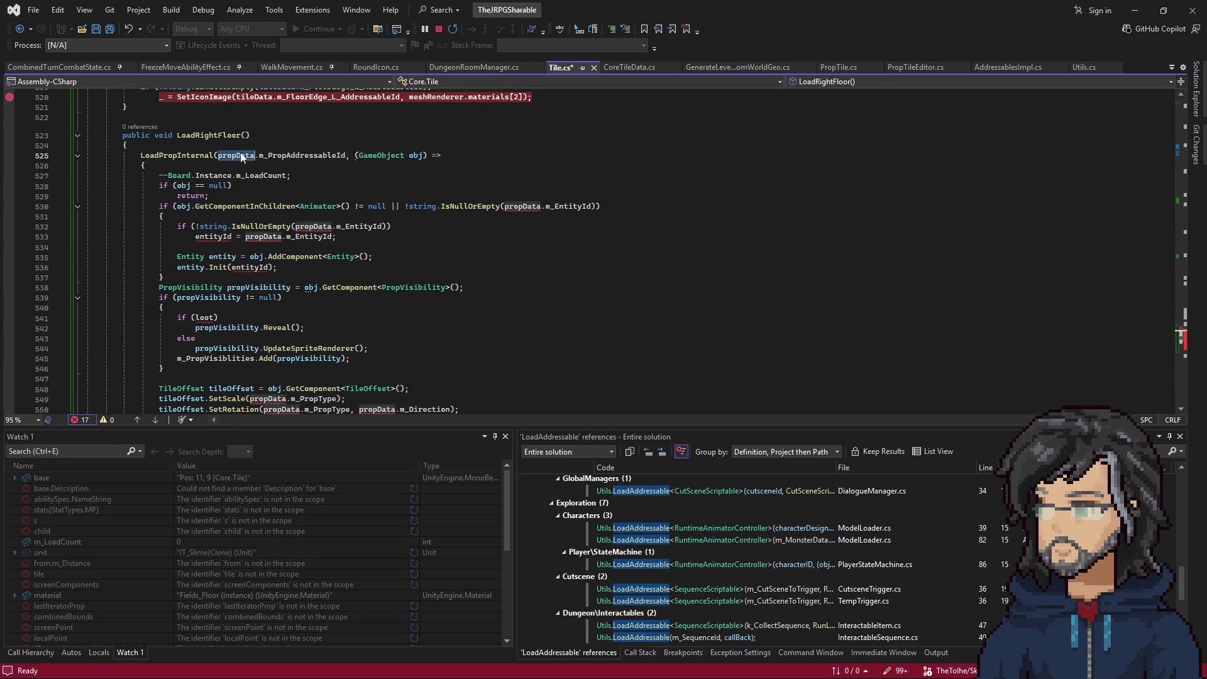
pyautogui.scroll(3, 373, 183)
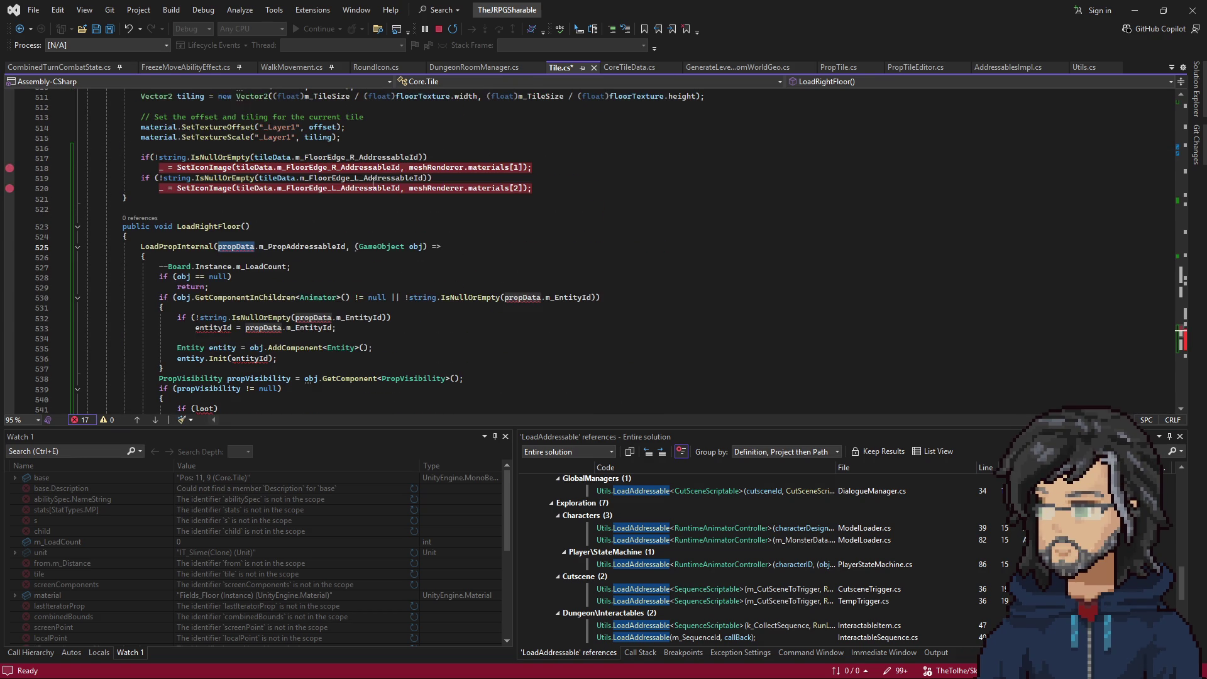
pyautogui.click(244, 227)
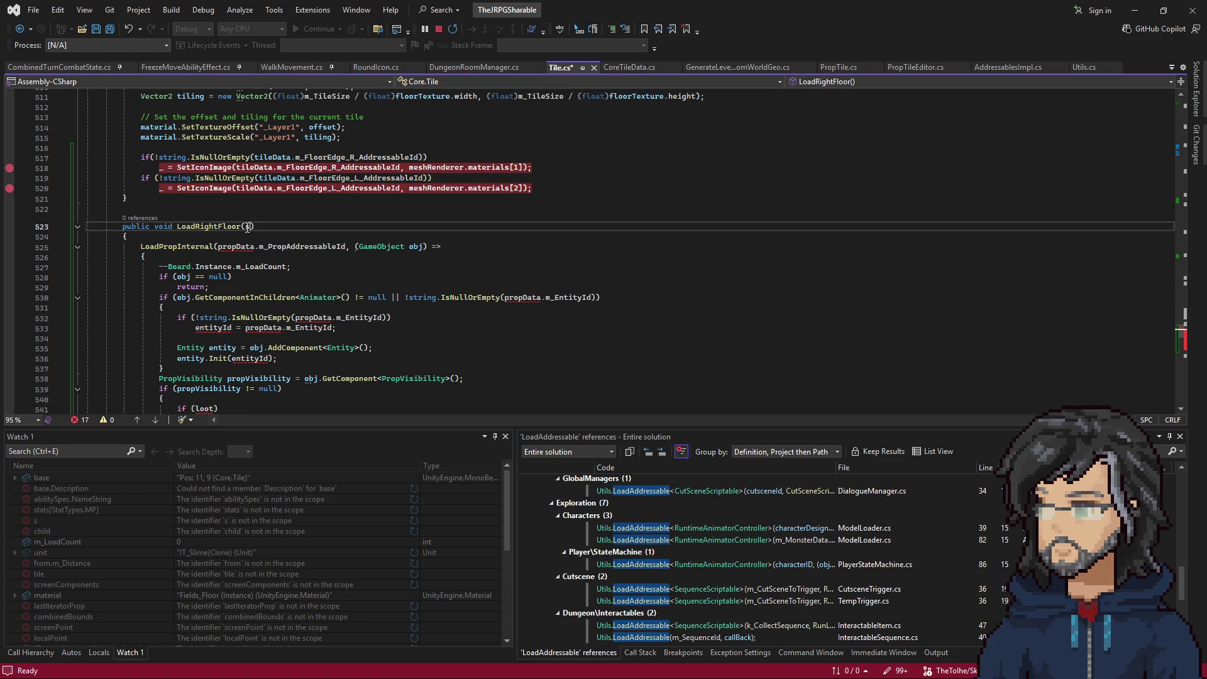
pyautogui.write('string addressableI')
pyautogui.write('d')
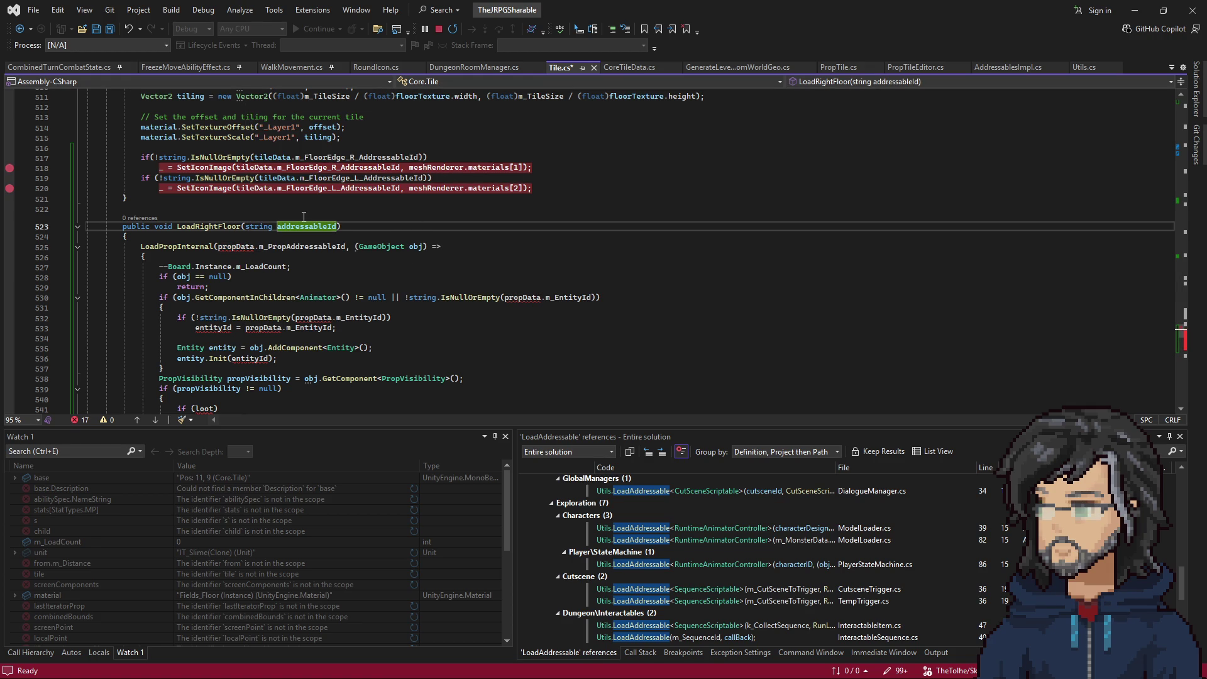
pyautogui.write(', Material mate')
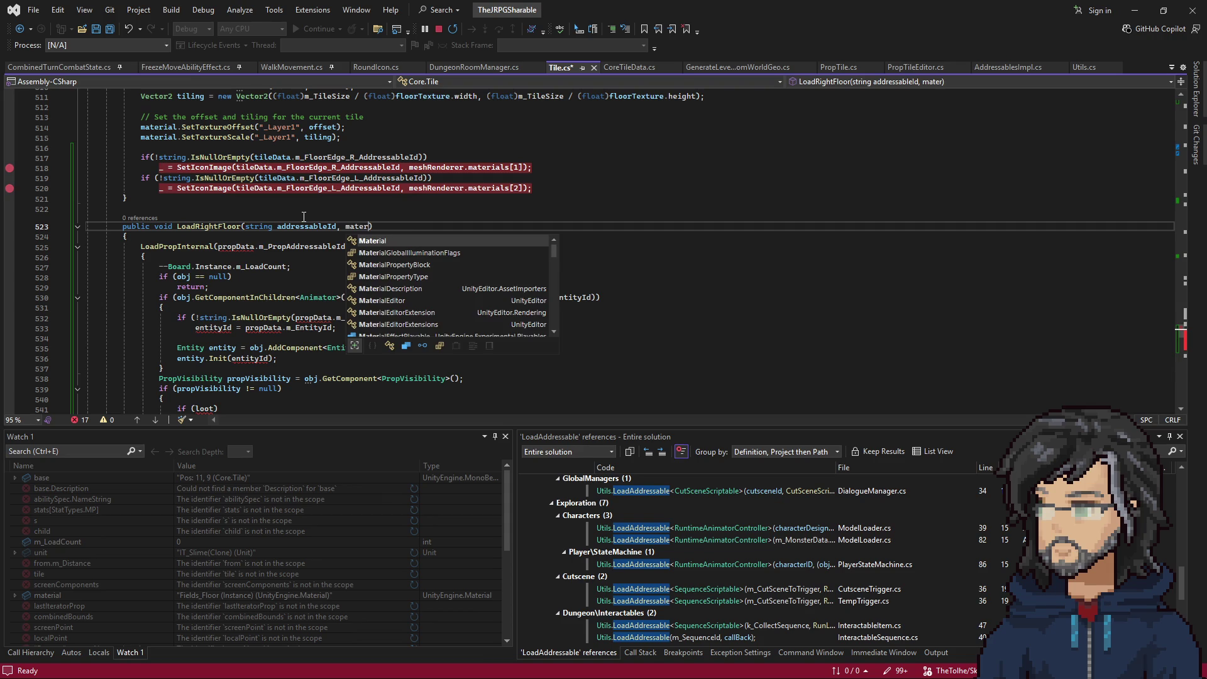
pyautogui.write('rial')
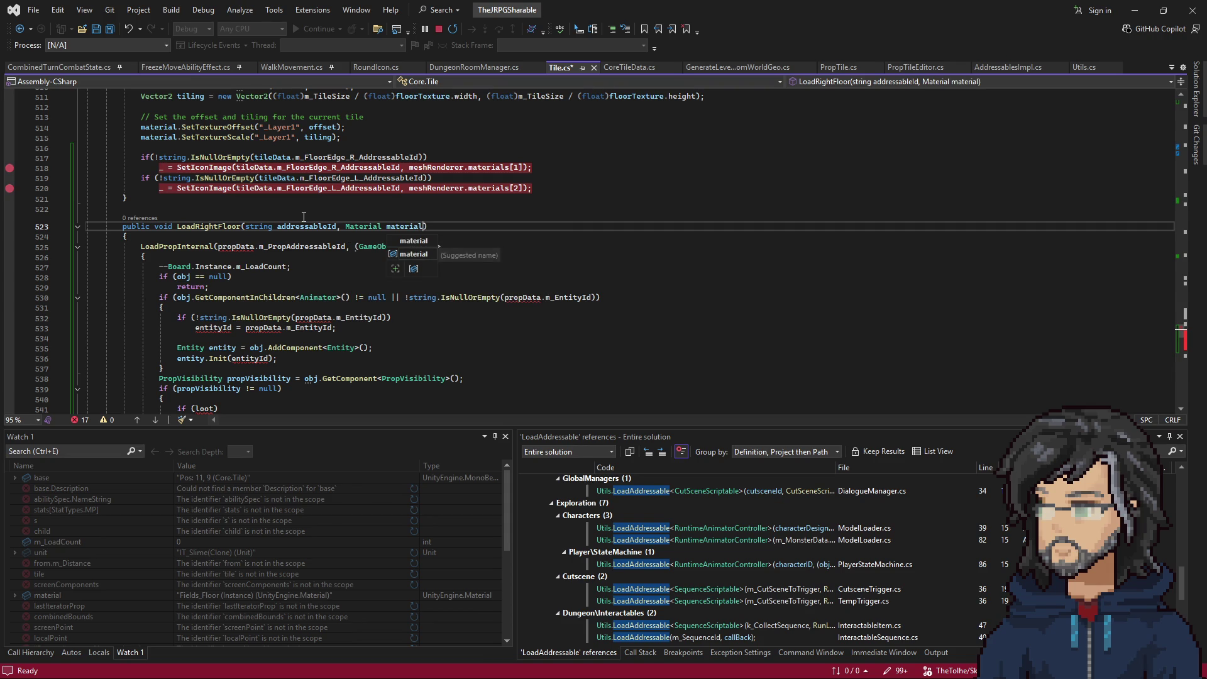
pyautogui.doubleClick(312, 227)
pyautogui.hotkey('ctrl', 'c')
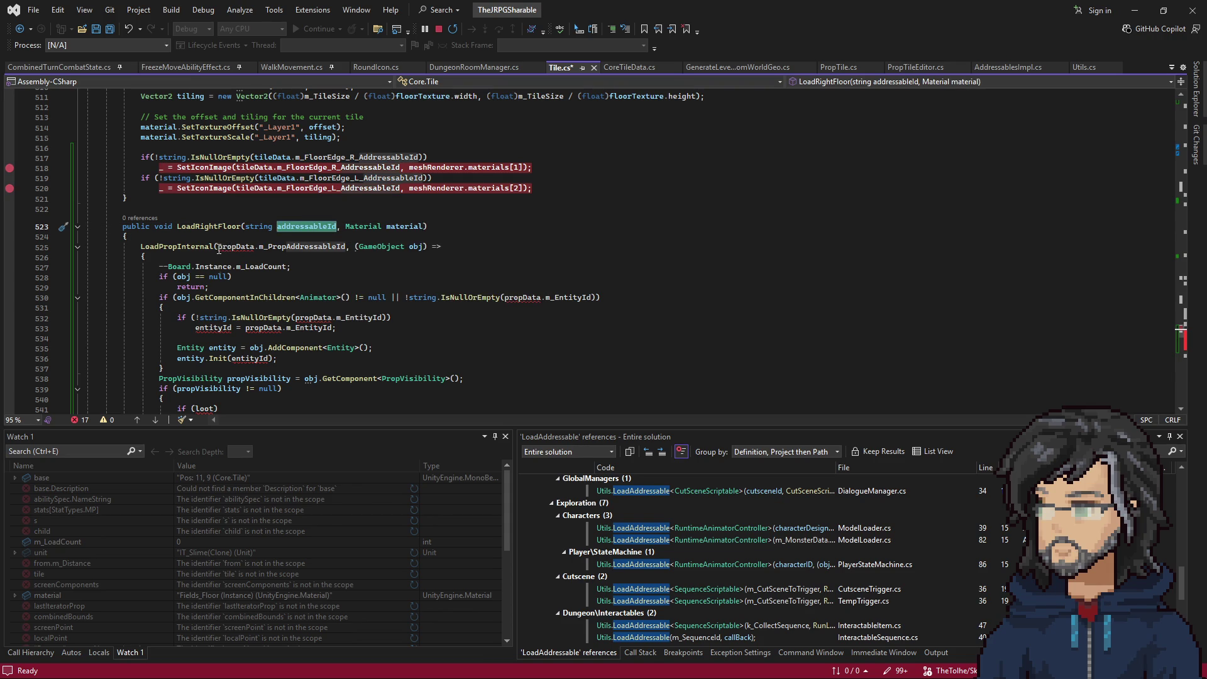
# Replace propData.m_PropAddressableId with addressableId and delete the Animator/Entity and PropVisibility blocks.
pyautogui.moveTo(219, 247); pyautogui.dragTo(346, 247)
pyautogui.hotkey('ctrl', 'v')
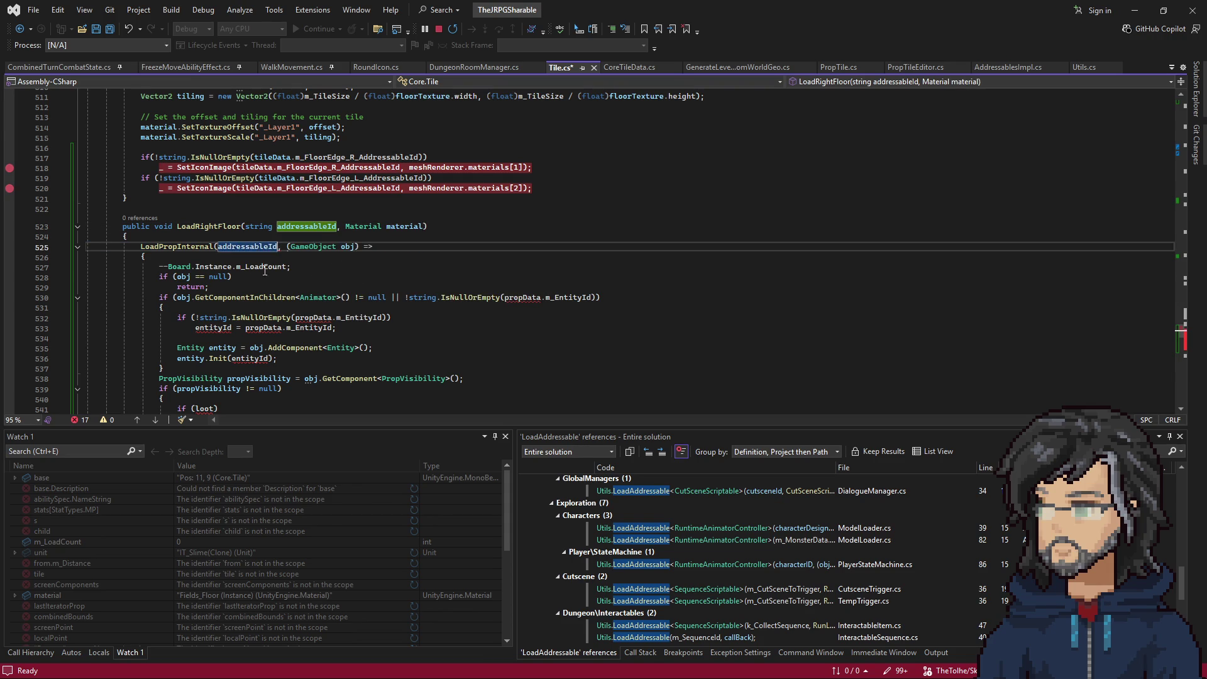
pyautogui.scroll(-1, 265, 270)
pyautogui.scroll(-2, 238, 298)
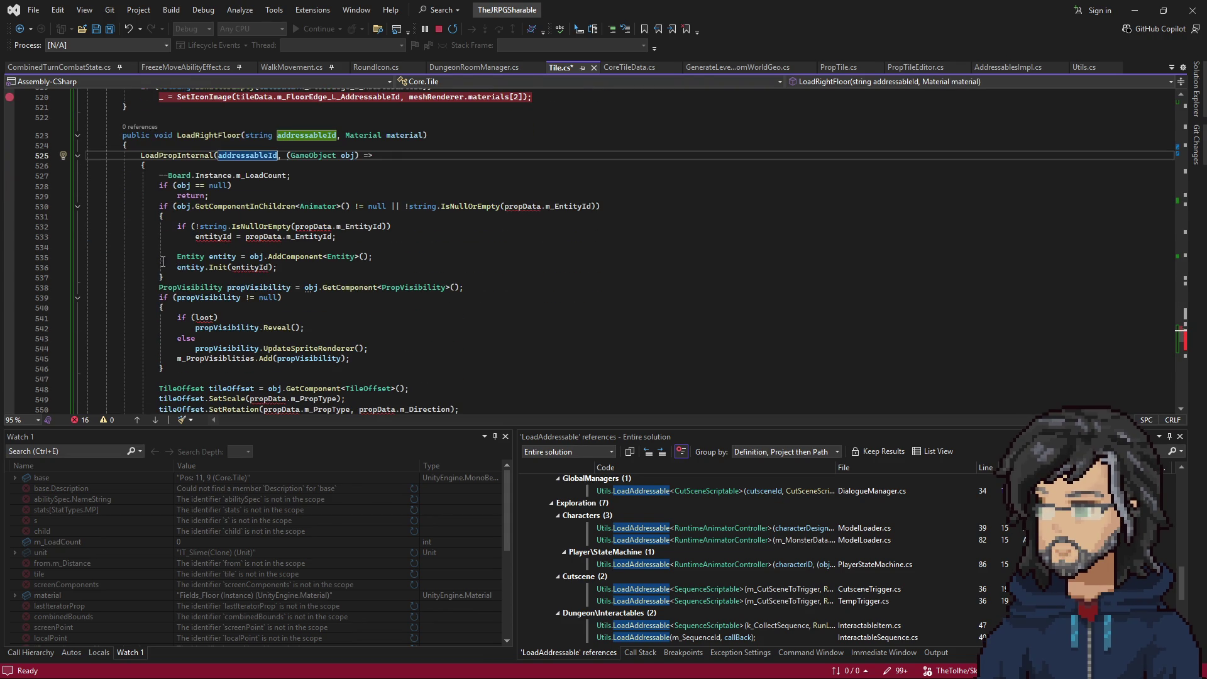
pyautogui.moveTo(176, 277); pyautogui.dragTo(210, 195)
pyautogui.press('Delete')
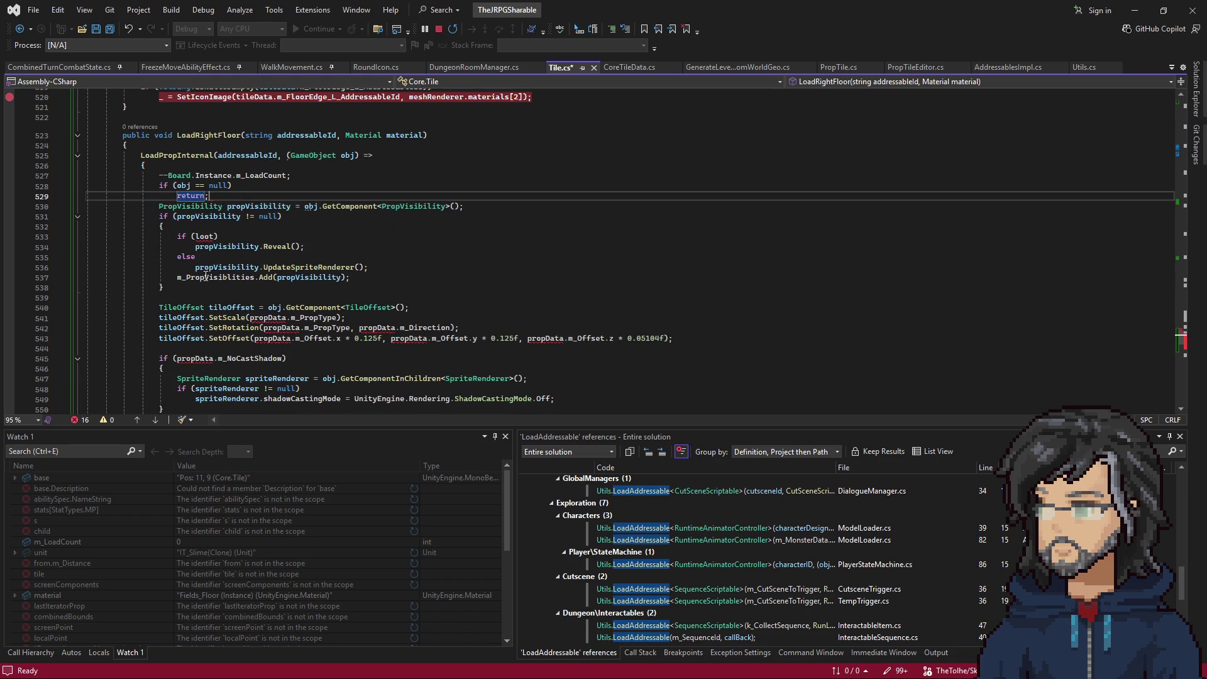
pyautogui.moveTo(189, 290)
pyautogui.mouseDown()
pyautogui.moveTo(188, 237)
pyautogui.moveTo(209, 196)
pyautogui.mouseUp()
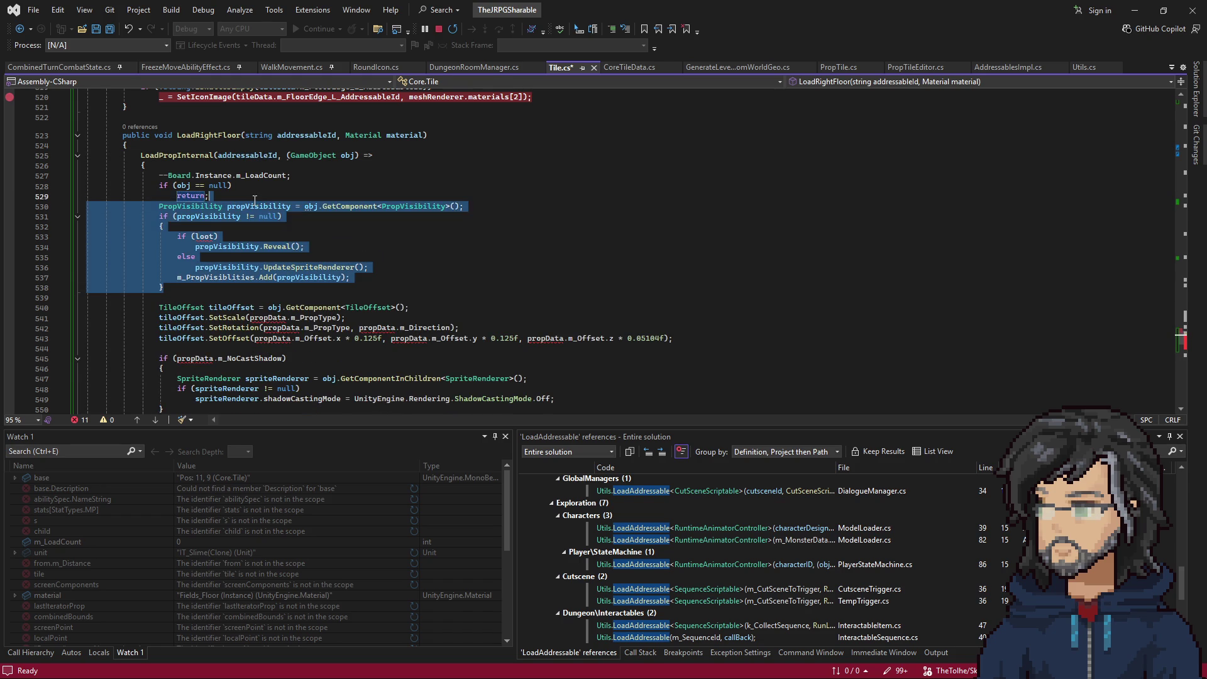
pyautogui.press('Delete')
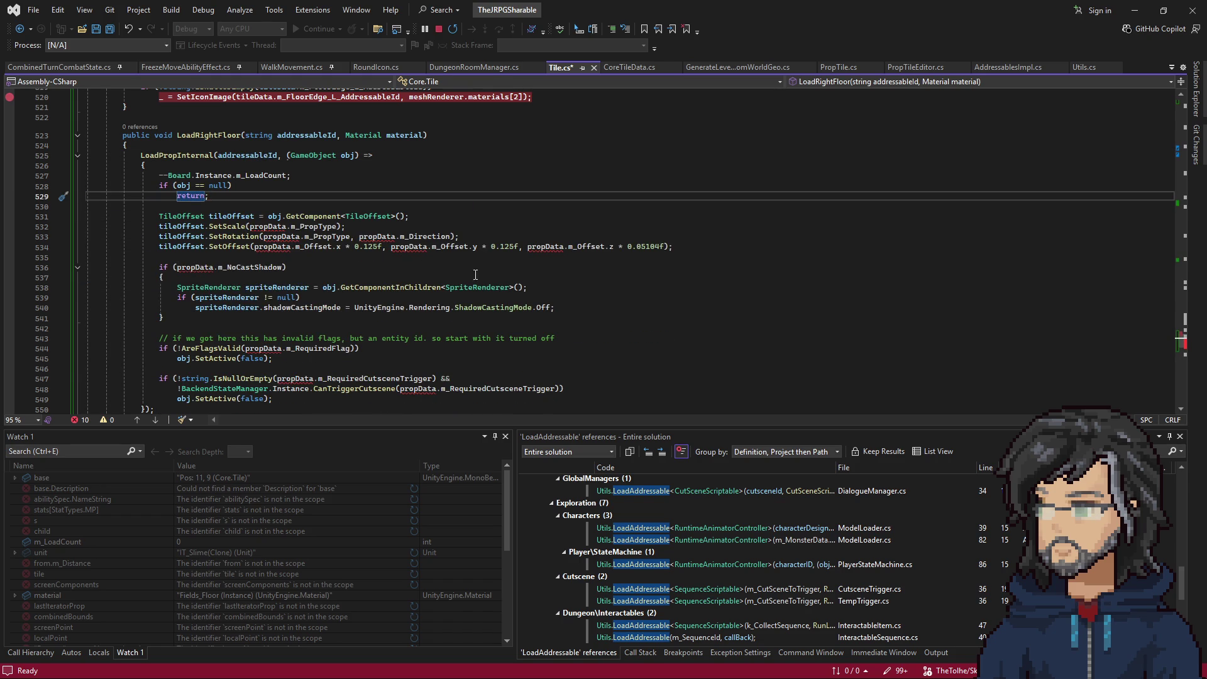
# Delete the TileOffset, shadow, spriteRenderer null-check, flag and cutscene code.
pyautogui.moveTo(540, 289); pyautogui.dragTo(484, 271)
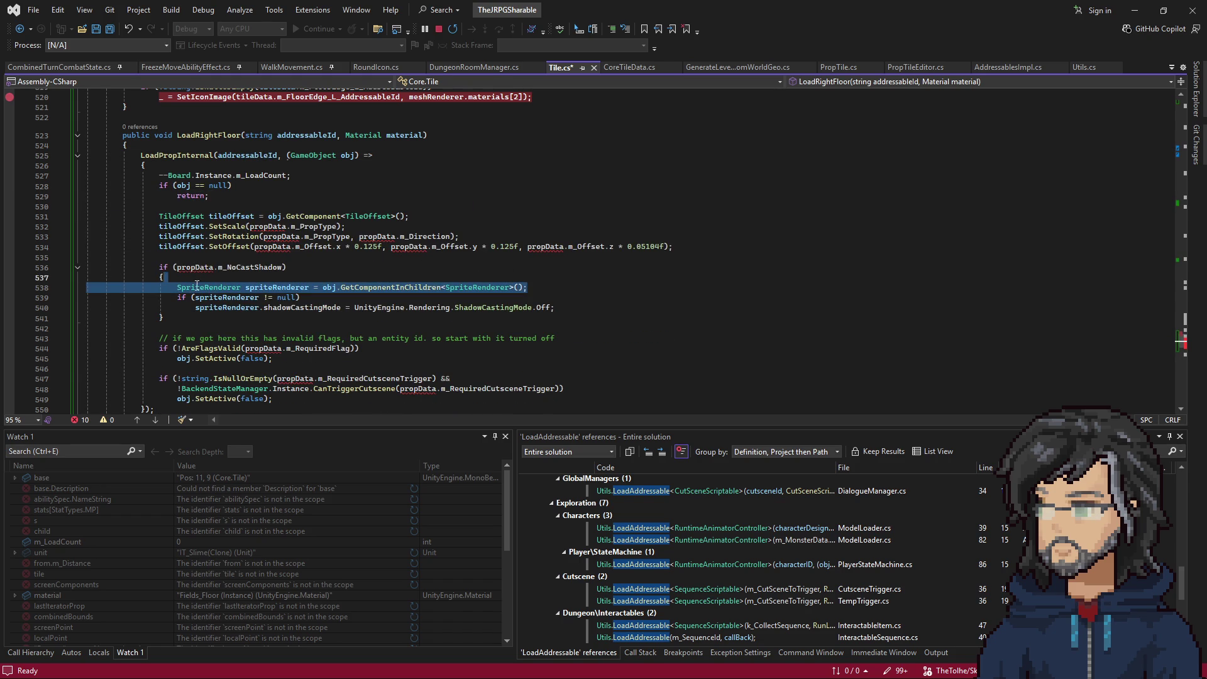
pyautogui.moveTo(197, 277); pyautogui.dragTo(91, 216)
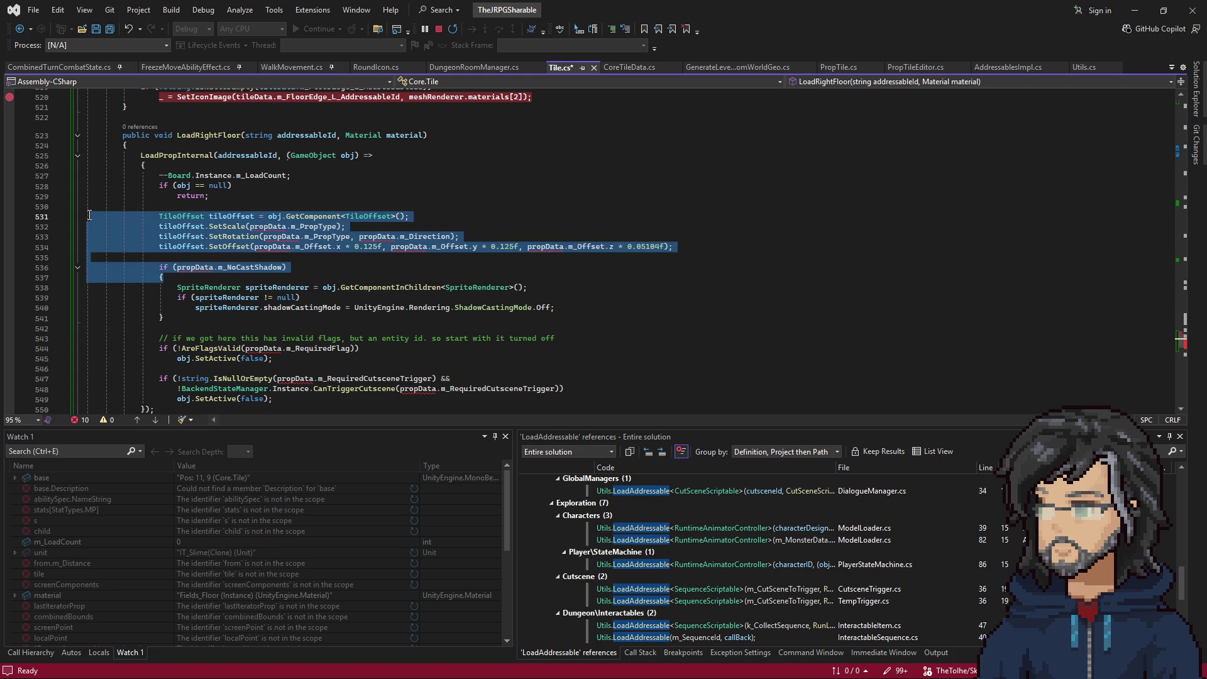
pyautogui.press('Delete')
pyautogui.moveTo(174, 253); pyautogui.dragTo(88, 237)
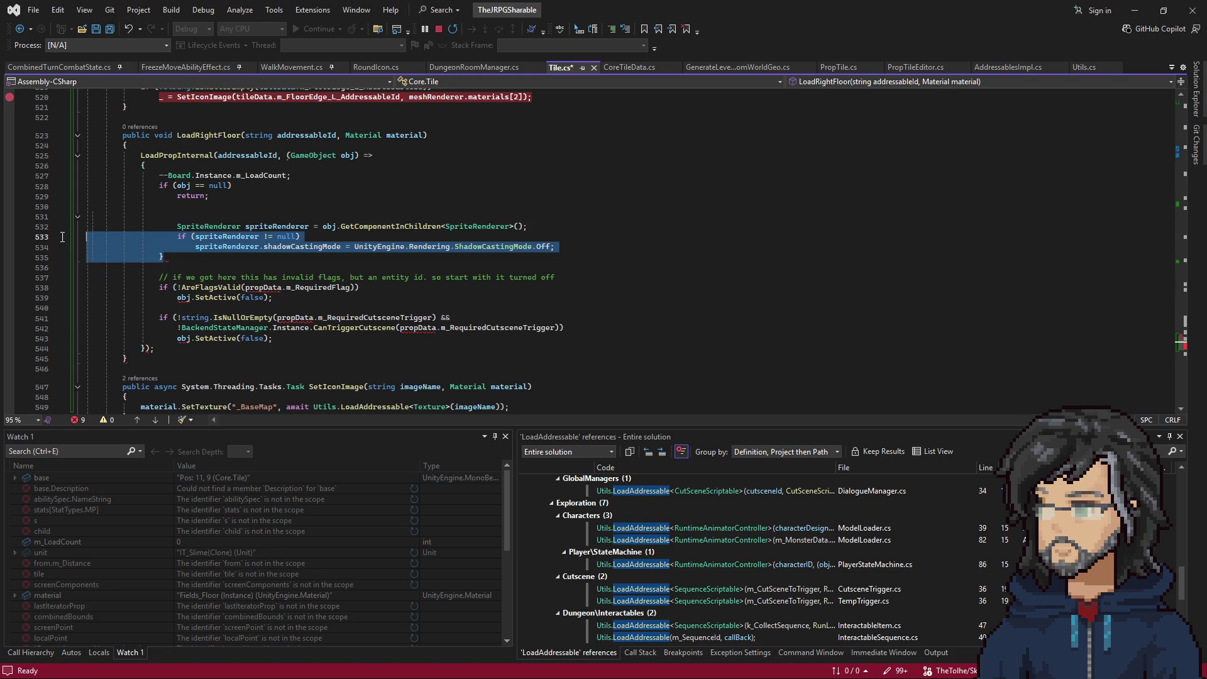
pyautogui.press('Delete')
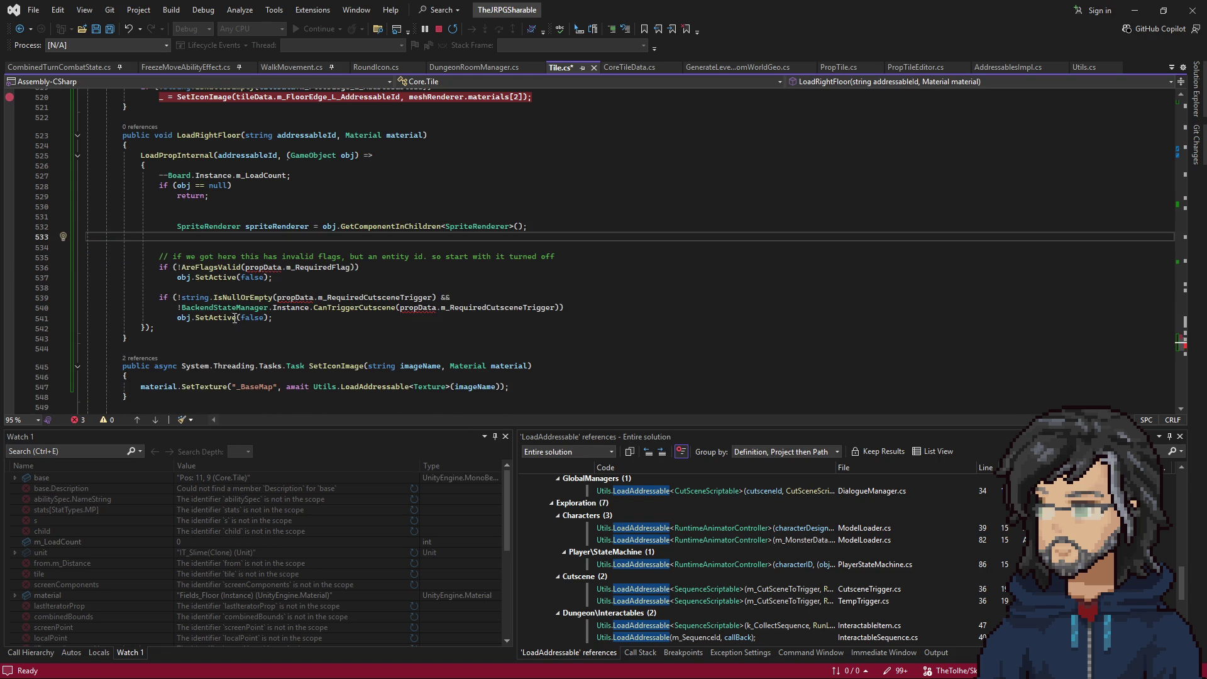
pyautogui.moveTo(284, 319)
pyautogui.mouseDown()
pyautogui.moveTo(44, 297)
pyautogui.moveTo(47, 257)
pyautogui.mouseUp()
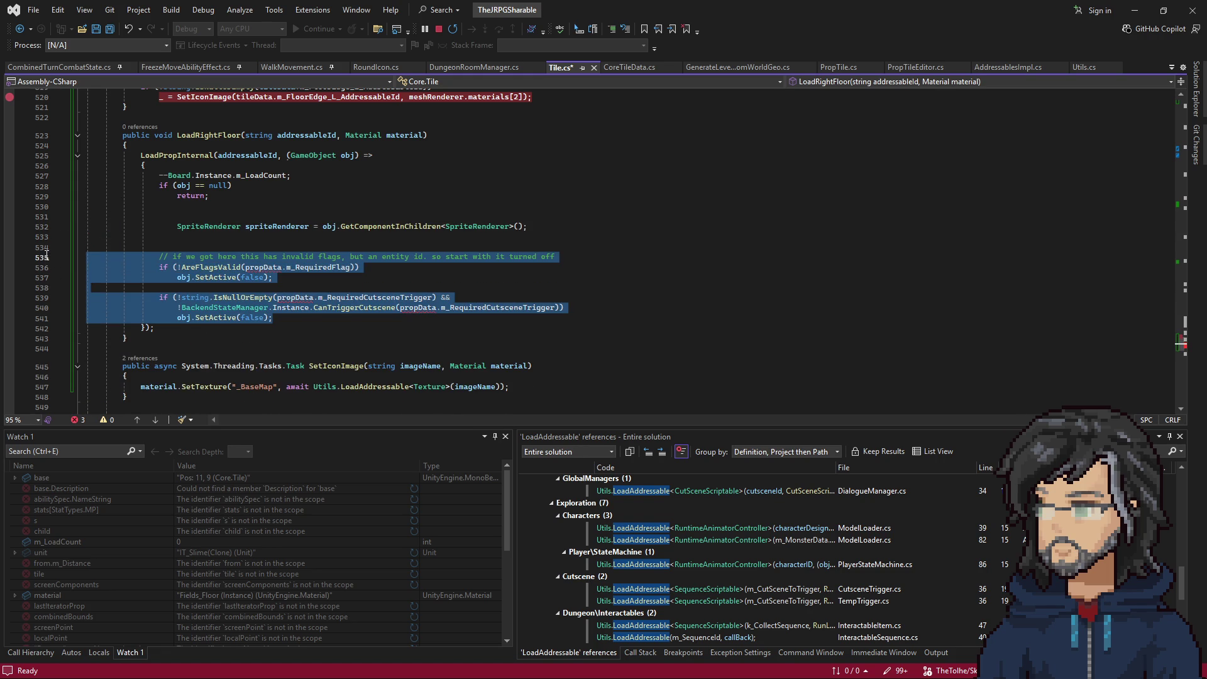
pyautogui.press('Delete')
pyautogui.press('BackSpace')
pyautogui.press('BackSpace')
# Fix the indentation of the remaining SpriteRenderer line.
pyautogui.moveTo(527, 226); pyautogui.dragTo(194, 229)
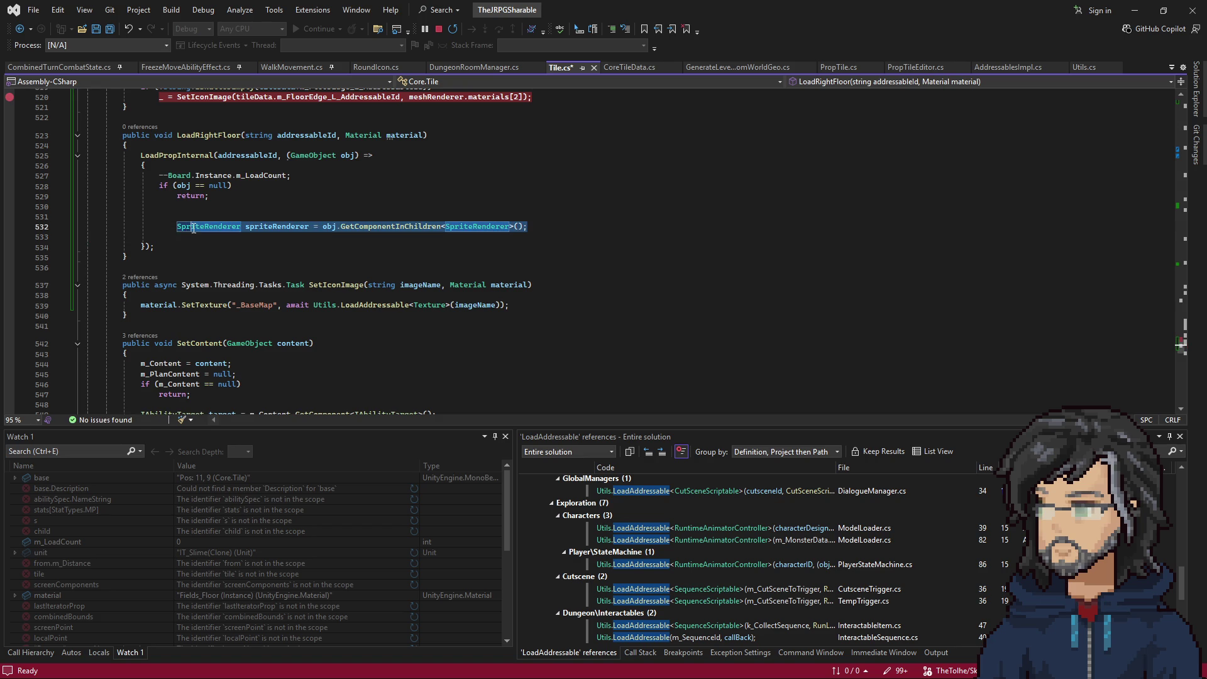
pyautogui.hotkey('shift', 'Tab')
pyautogui.click(179, 228)
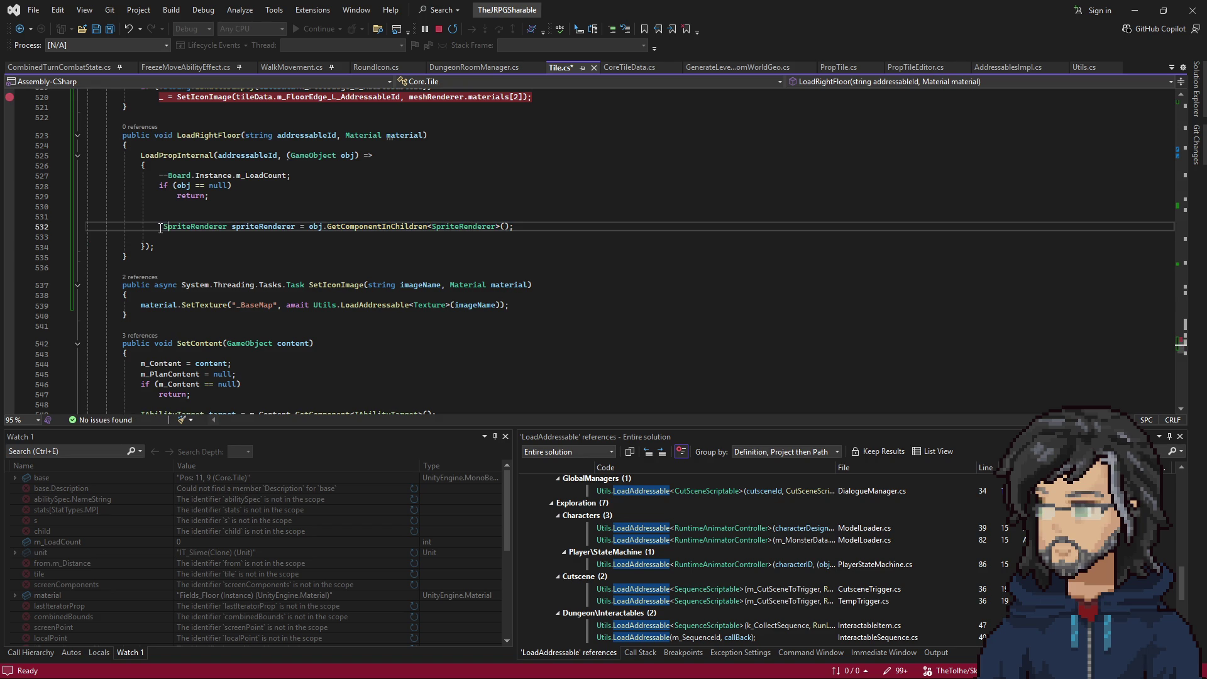
pyautogui.press('Home')
pyautogui.press('BackSpace')
pyautogui.press('BackSpace')
pyautogui.press('BackSpace')
pyautogui.press('BackSpace')
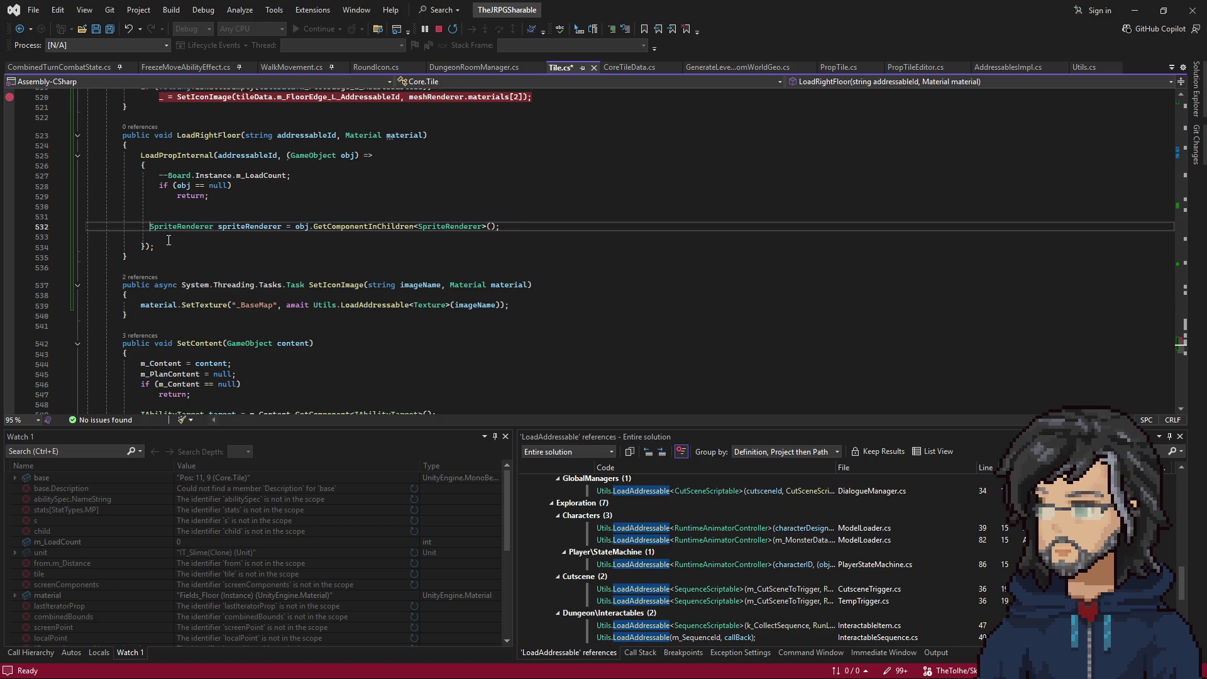
pyautogui.press('Tab')
pyautogui.click(526, 226)
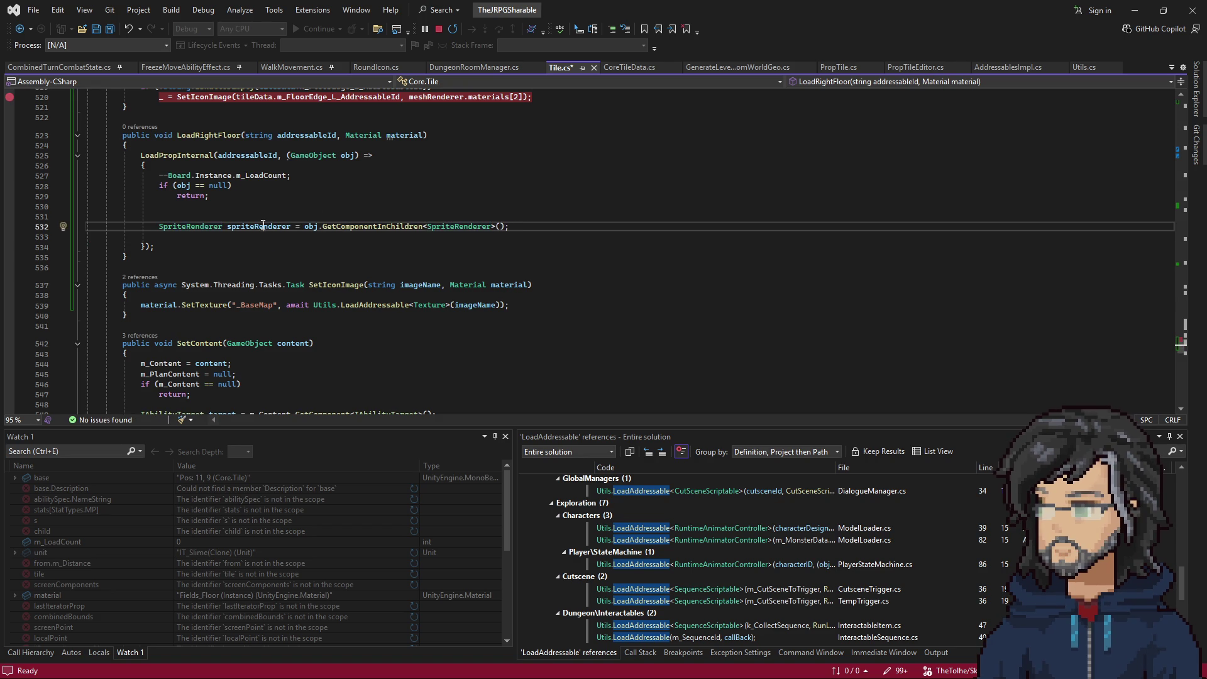
# Add a spriteRenderer.sprite line and review the floor-edge SetIconImage calls.
pyautogui.press('Return')
pyautogui.write('spriteRenderer.ad')
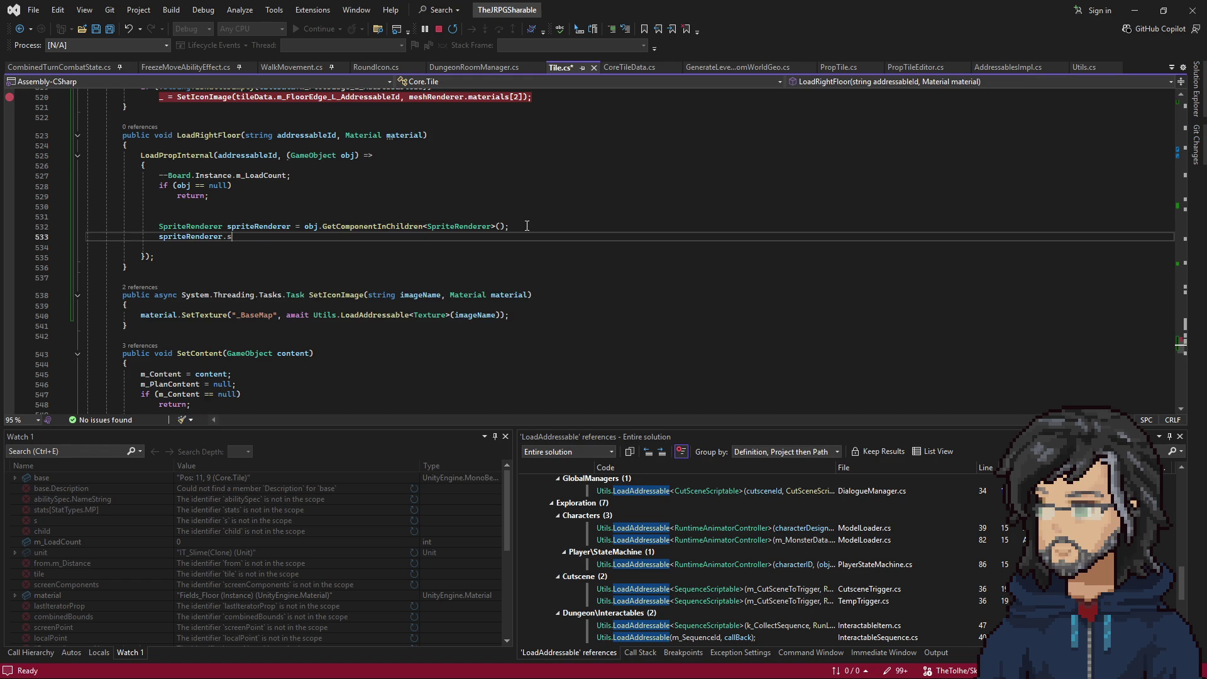
pyautogui.press('Tab')
pyautogui.scroll(3, 261, 232)
pyautogui.click(504, 209)
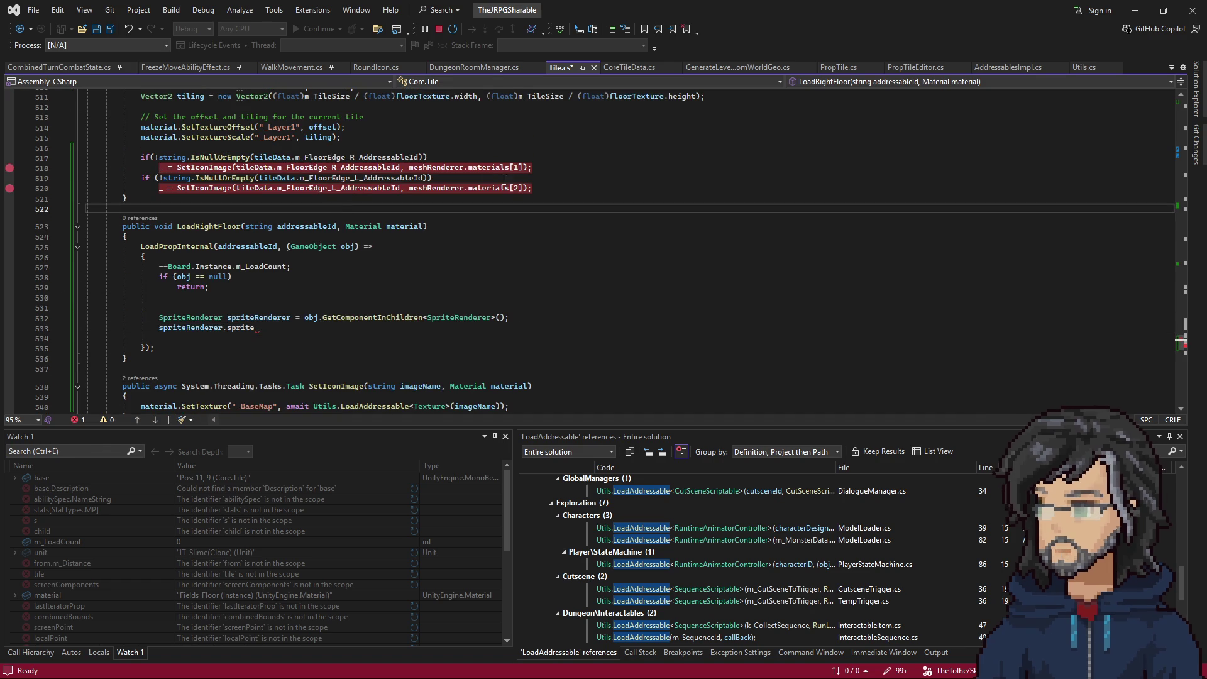
pyautogui.click(426, 189)
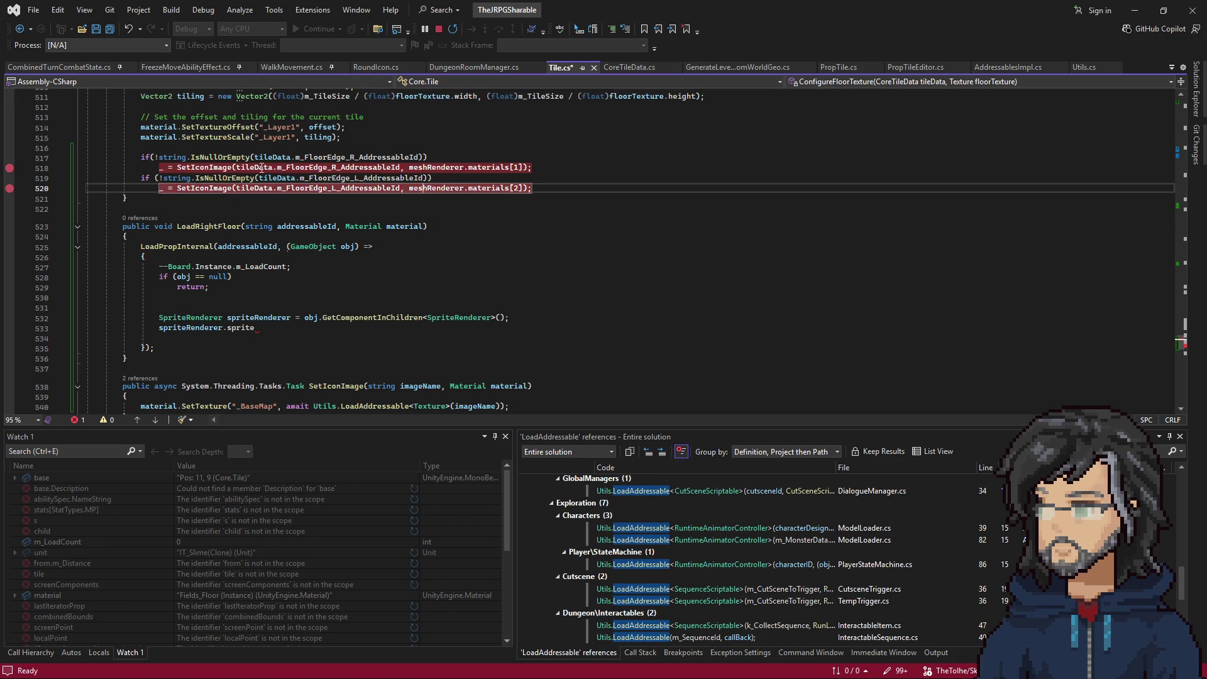
pyautogui.scroll(-4, 308, 265)
# Copy the SetTexture("_BaseMap", …) statement into LoadRightFloor, passing spriteRenderer.sprite as the texture.
pyautogui.moveTo(542, 285)
pyautogui.mouseDown()
pyautogui.moveTo(94, 284)
pyautogui.moveTo(144, 275)
pyautogui.mouseUp()
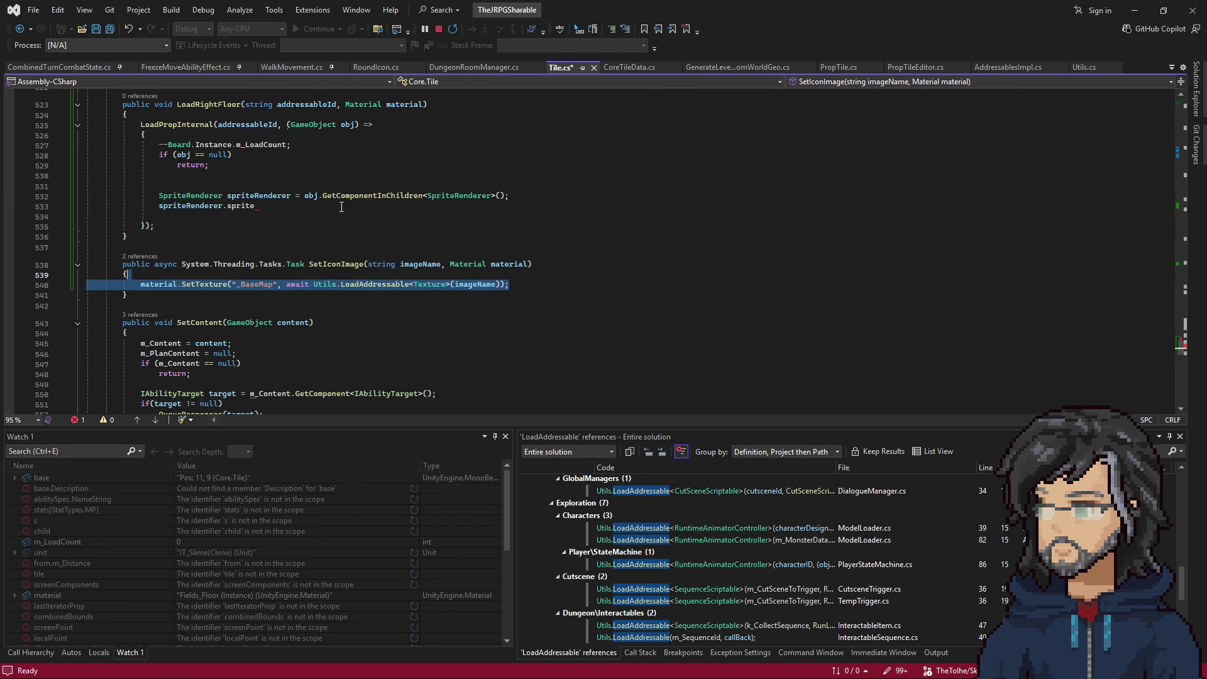
pyautogui.hotkey('ctrl', 'c')
pyautogui.click(511, 196)
pyautogui.hotkey('ctrl', 'v')
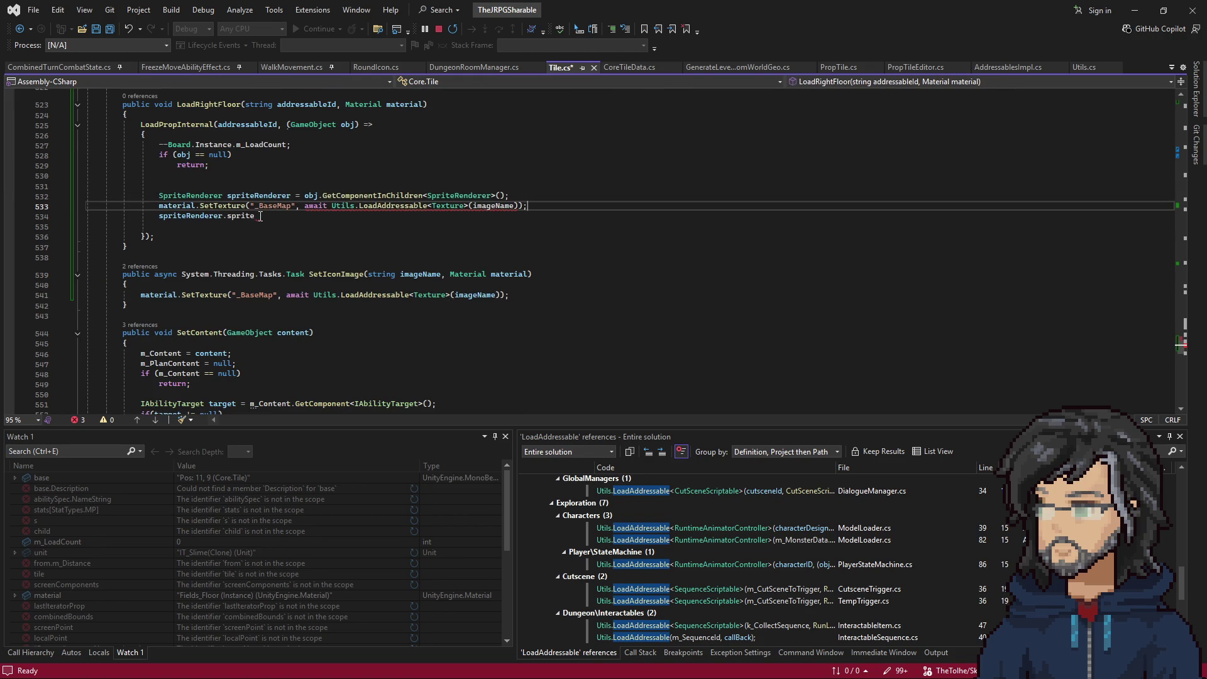
pyautogui.moveTo(255, 216); pyautogui.dragTo(159, 216)
pyautogui.press('BackSpace')
pyautogui.moveTo(304, 206); pyautogui.dragTo(524, 206)
pyautogui.hotkey('ctrl', 'v')
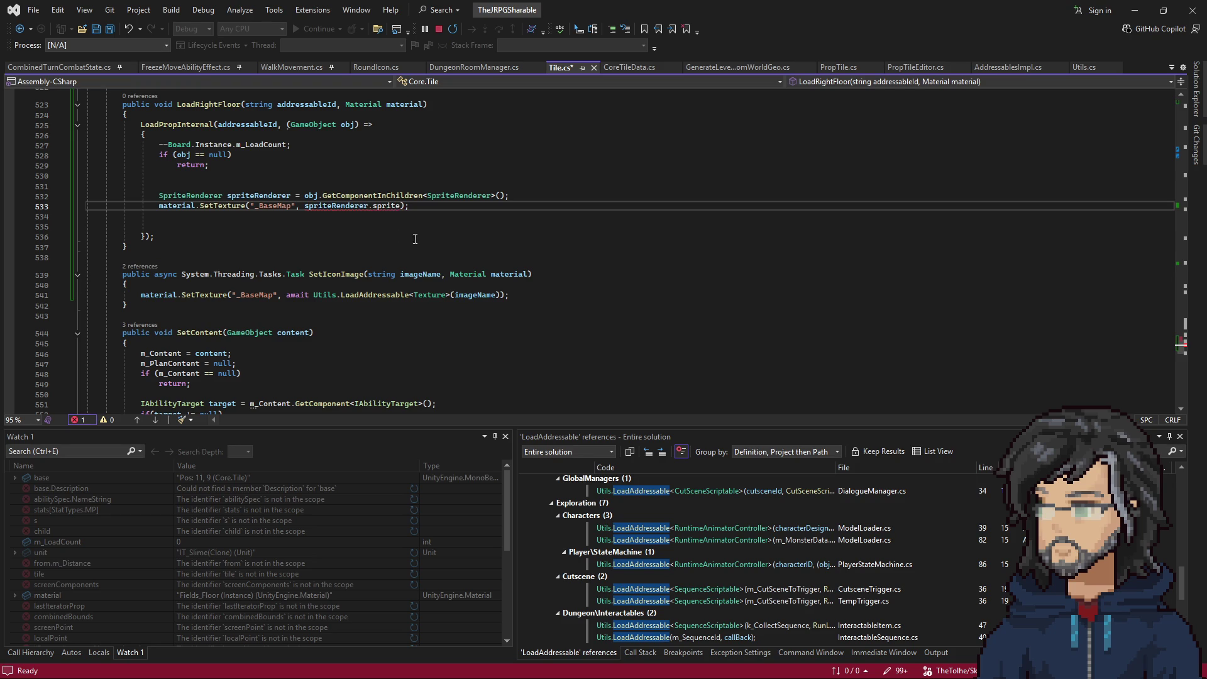
pyautogui.moveTo(395, 205)
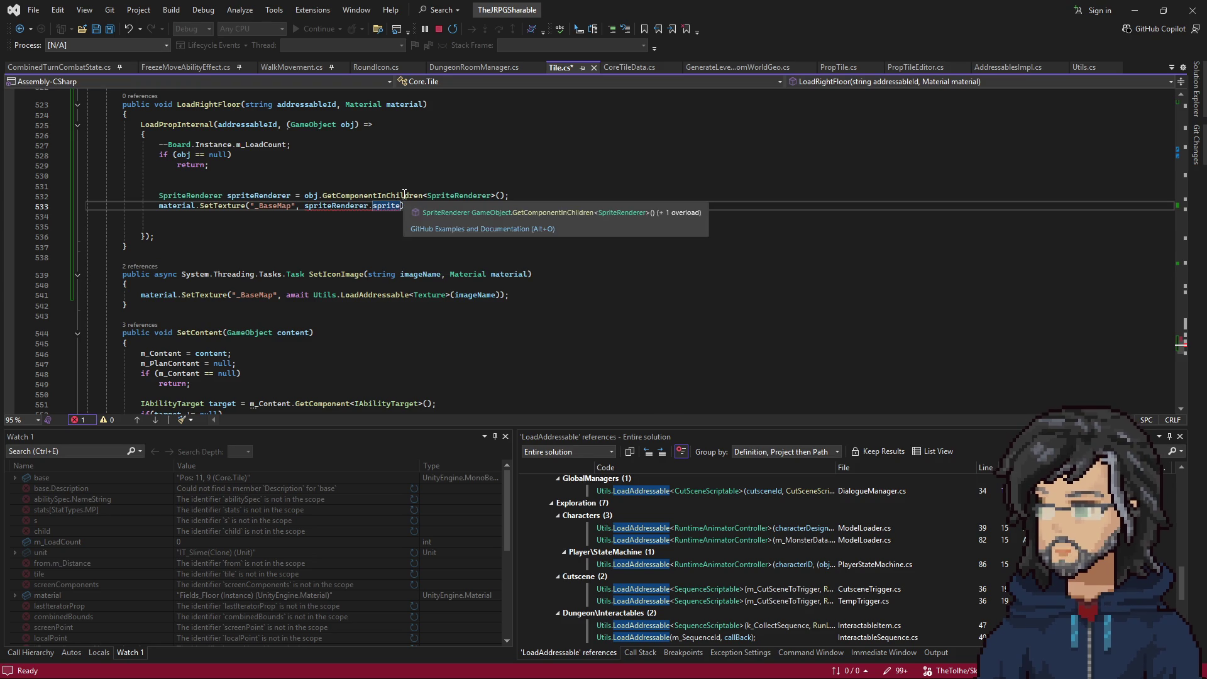
pyautogui.scroll(2, 444, 158)
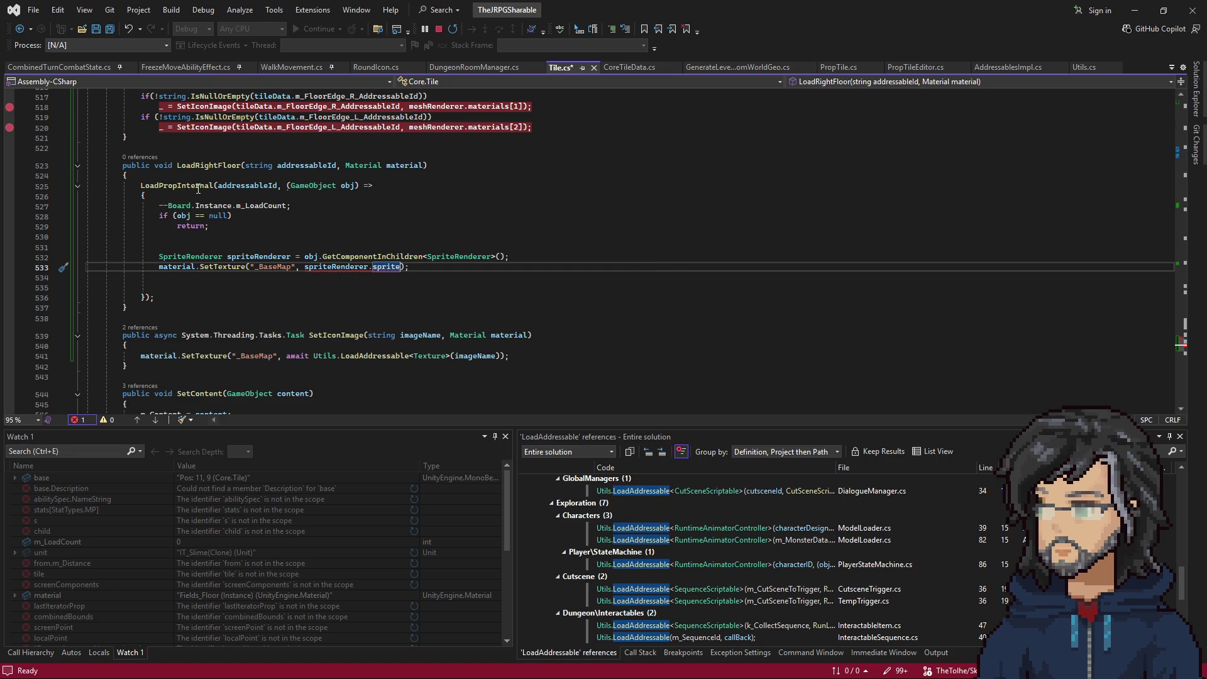
# Delete the LoadRightFloor method from Tile.cs.
pyautogui.moveTo(198, 189)
pyautogui.mouseDown()
pyautogui.moveTo(156, 310)
pyautogui.moveTo(174, 139)
pyautogui.mouseUp()
pyautogui.click(156, 312)
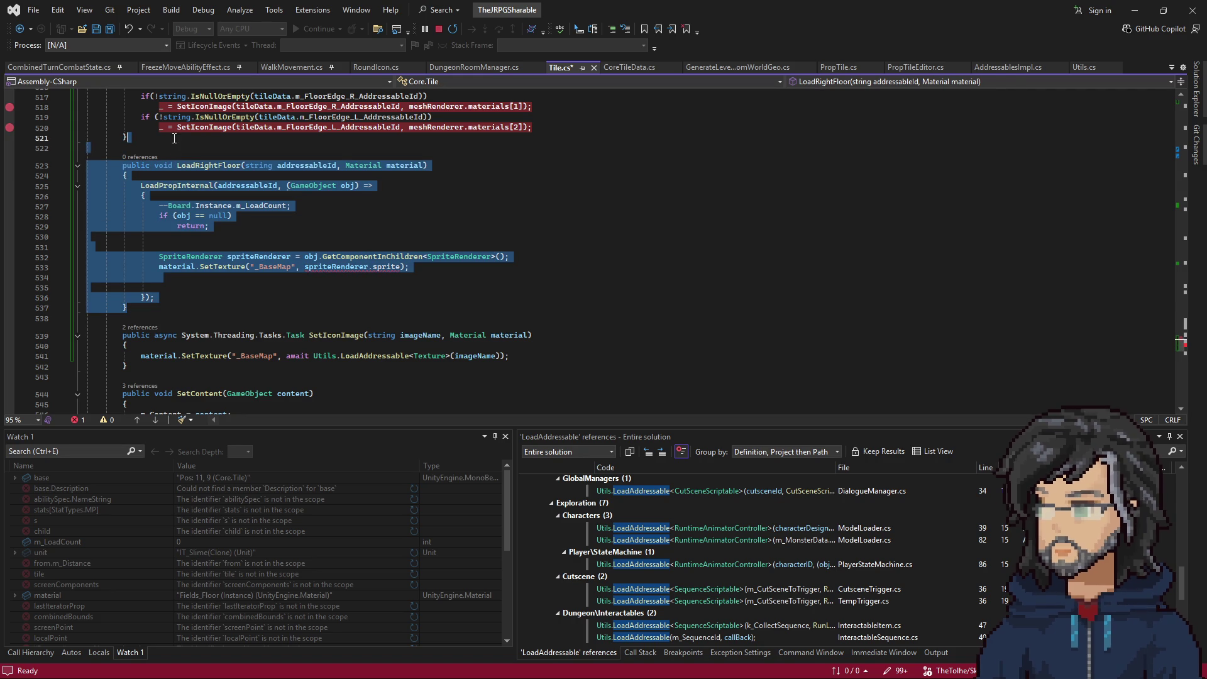
pyautogui.press('Delete')
# Remove the breakpoint on line 520 and switch to Unity.
pyautogui.click(188, 175)
pyautogui.scroll(5, 345, 262)
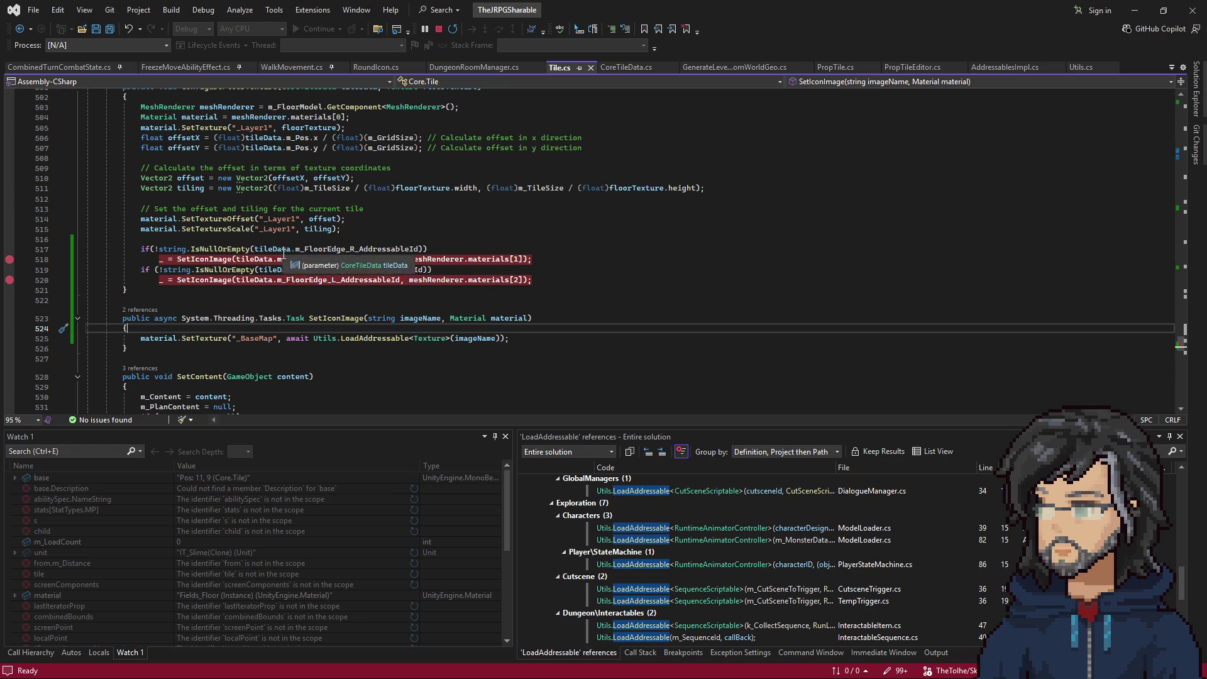
pyautogui.click(10, 280)
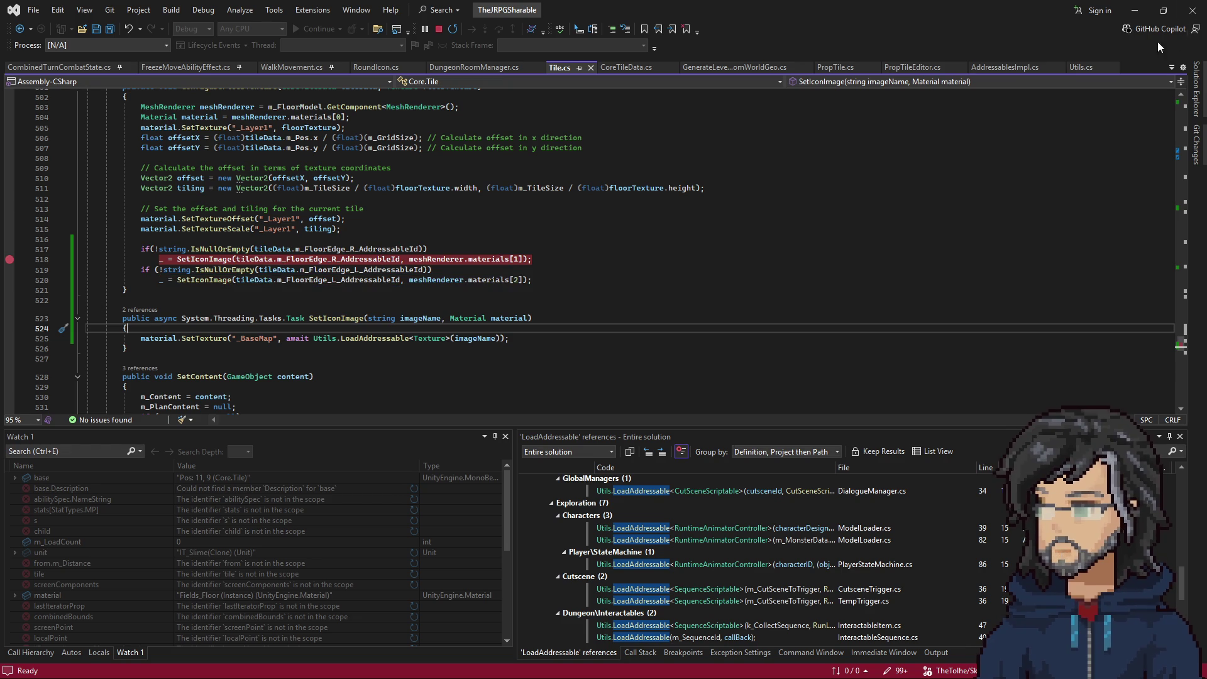
pyautogui.hotkey('alt', 'Tab')
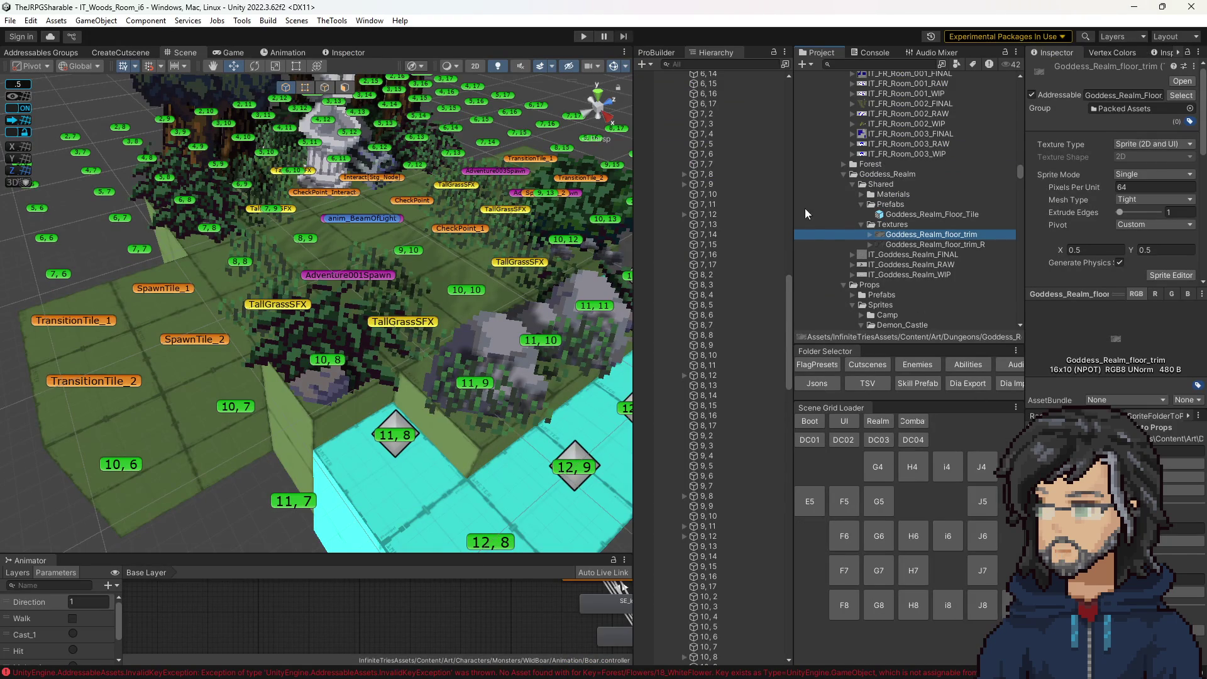
# Browse the Demon_Castle, Global, CutScene and Soul_Crystals sprite folders in the Project window.
pyautogui.scroll(-2, 918, 267)
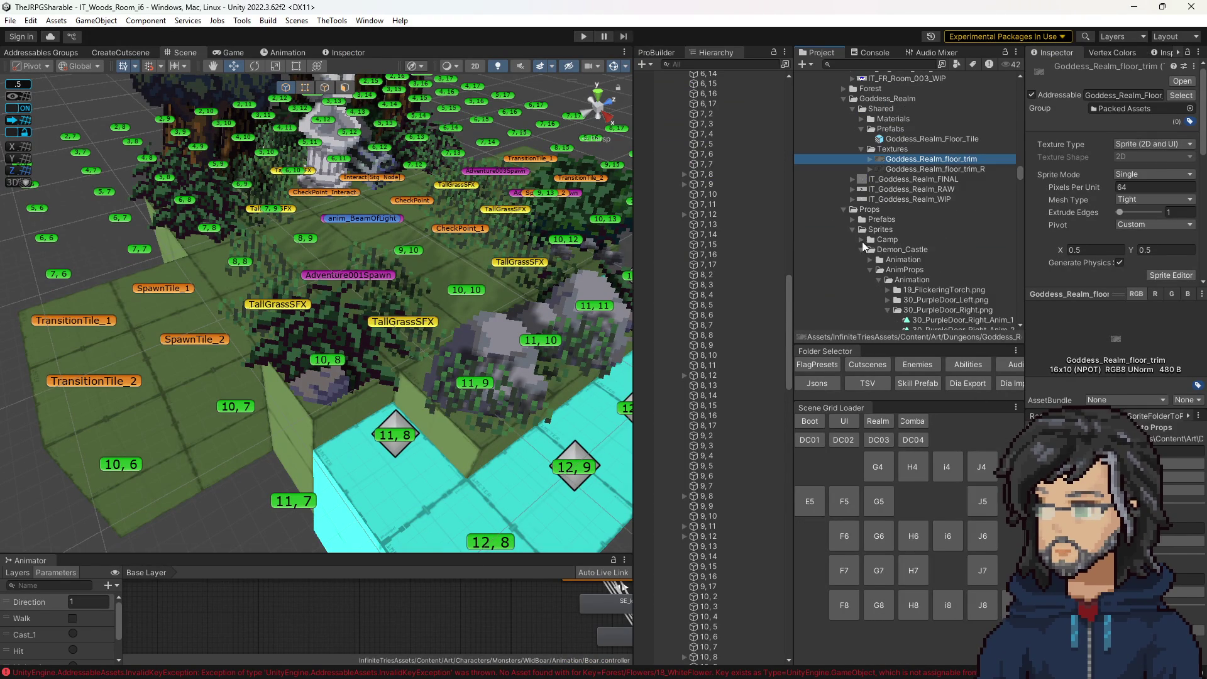
pyautogui.click(862, 251)
pyautogui.click(862, 269)
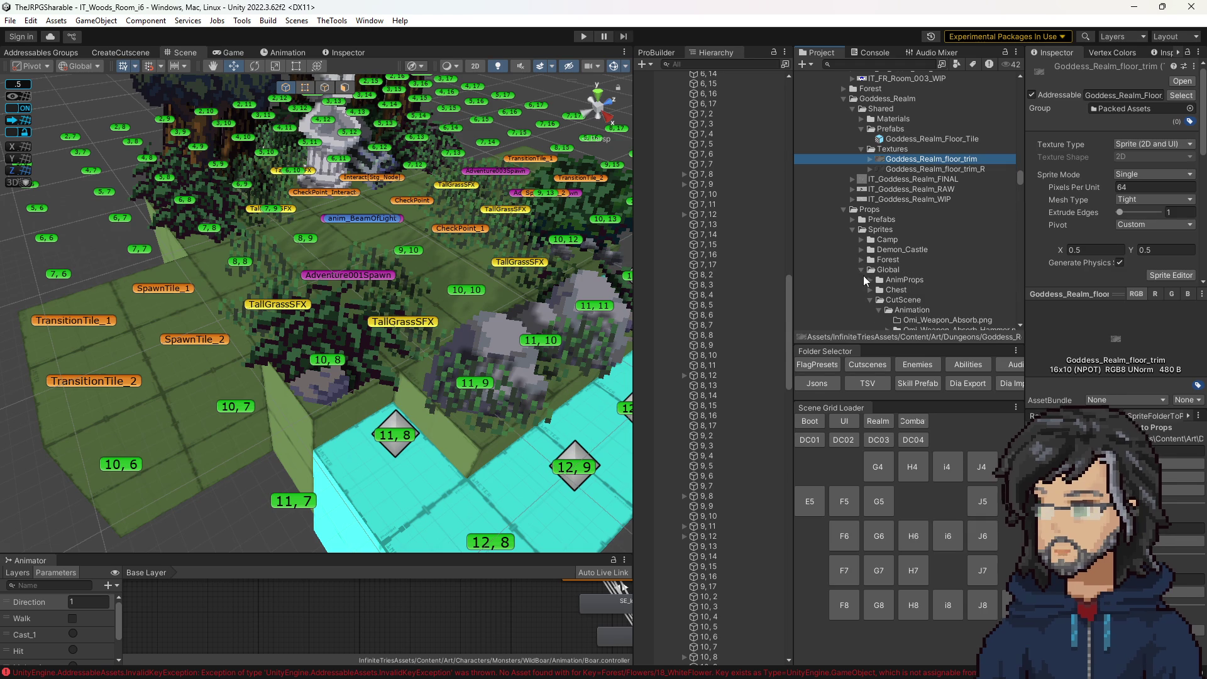
pyautogui.click(871, 300)
pyautogui.click(870, 300)
pyautogui.scroll(-4, 867, 264)
pyautogui.click(869, 191)
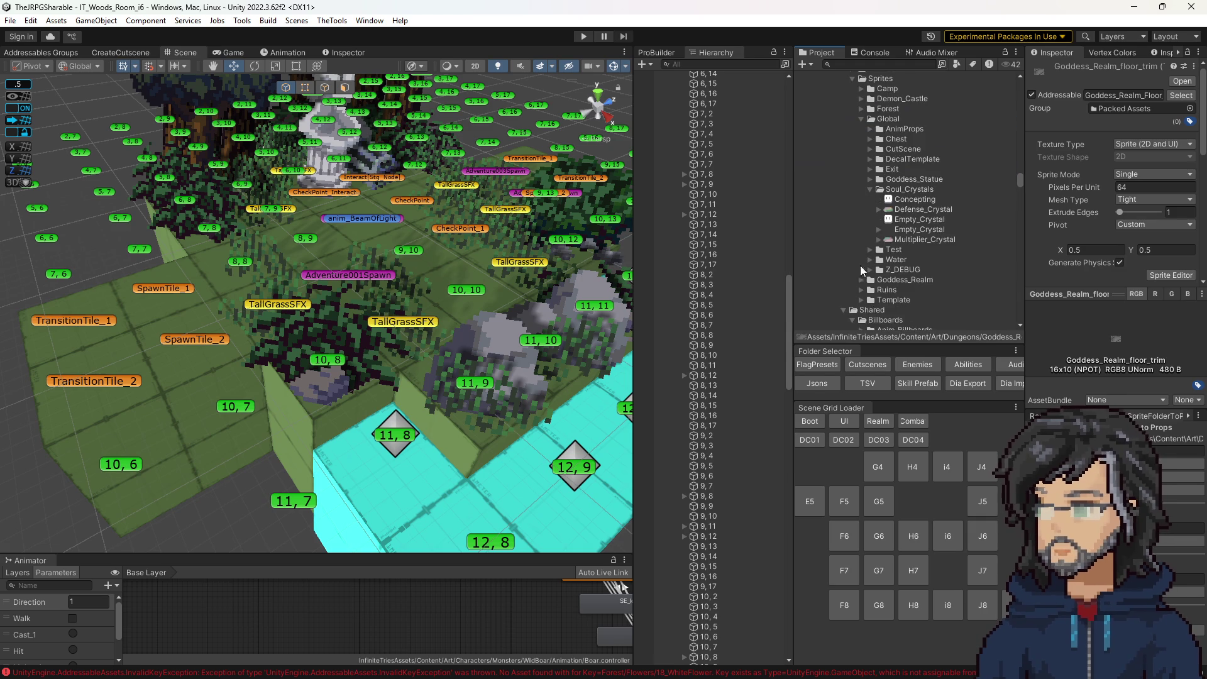
pyautogui.click(871, 189)
# Create a new folder named Edge inside the Global sprites folder.
pyautogui.rightClick(885, 120)
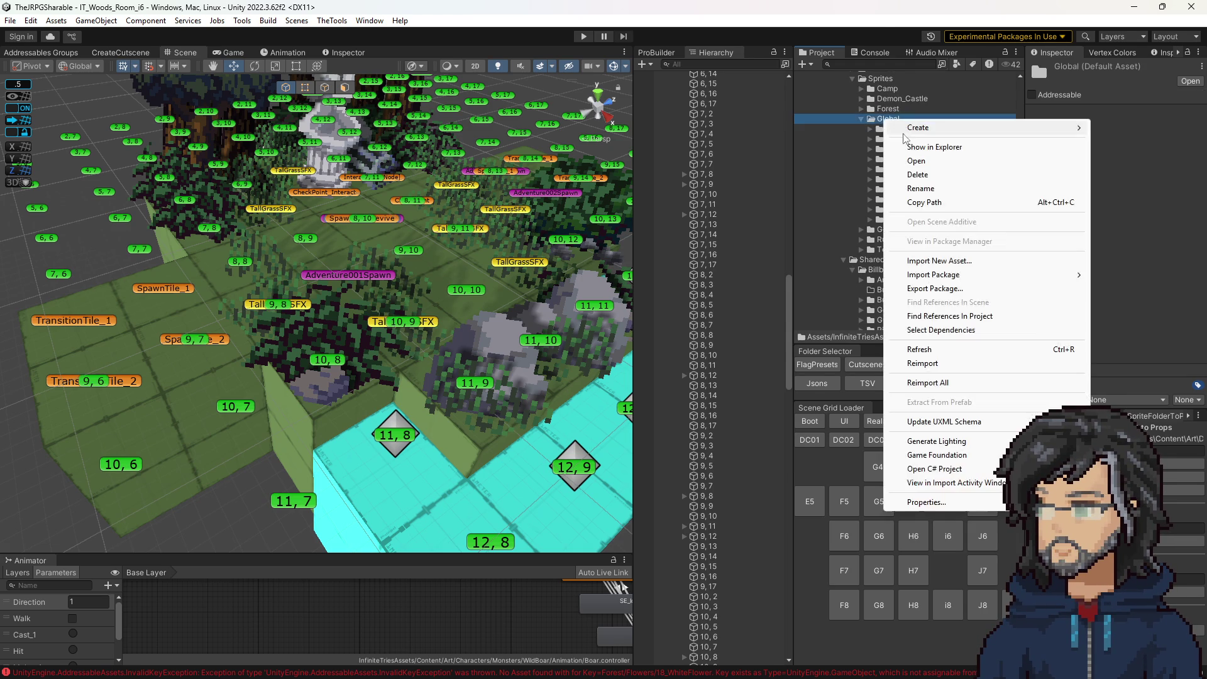
pyautogui.moveTo(921, 134)
pyautogui.click(789, 155)
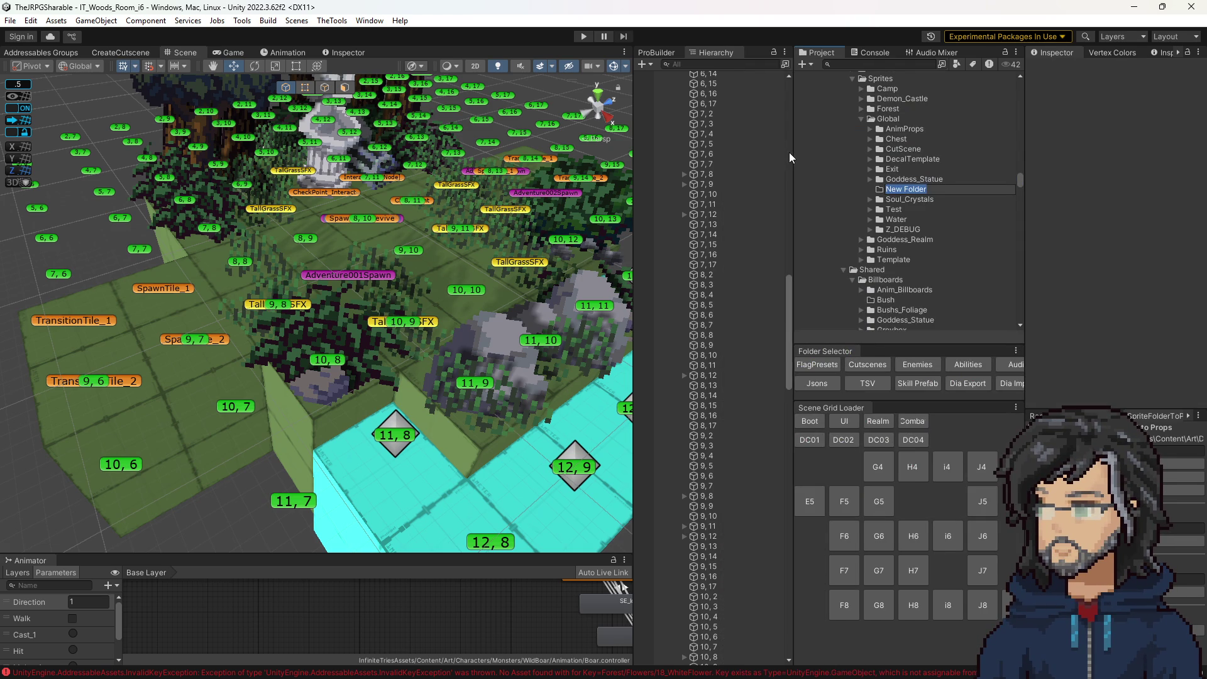
pyautogui.write('Edge')
pyautogui.press('Return')
# Select both Goddess_Realm_floor_trim textures, then cancel the delete prompt.
pyautogui.scroll(5, 925, 145)
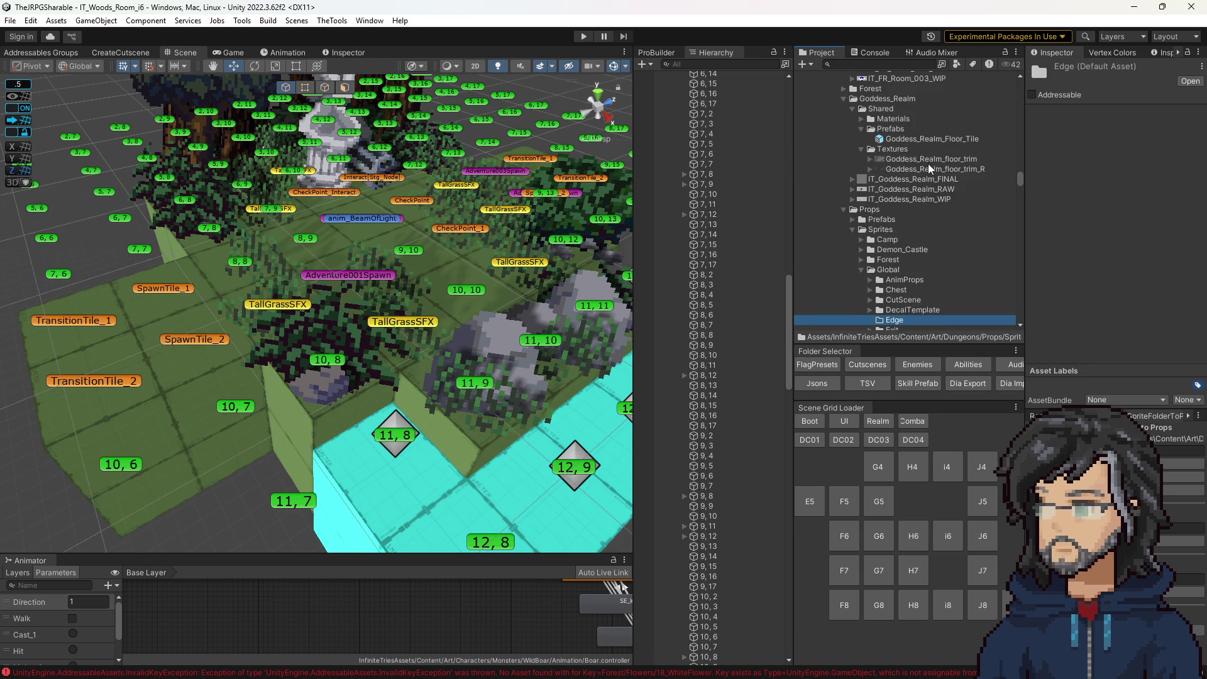
pyautogui.keyDown('ctrl'); pyautogui.click(911, 198); pyautogui.keyUp('ctrl')
pyautogui.keyDown('ctrl'); pyautogui.click(908, 201); pyautogui.keyUp('ctrl')
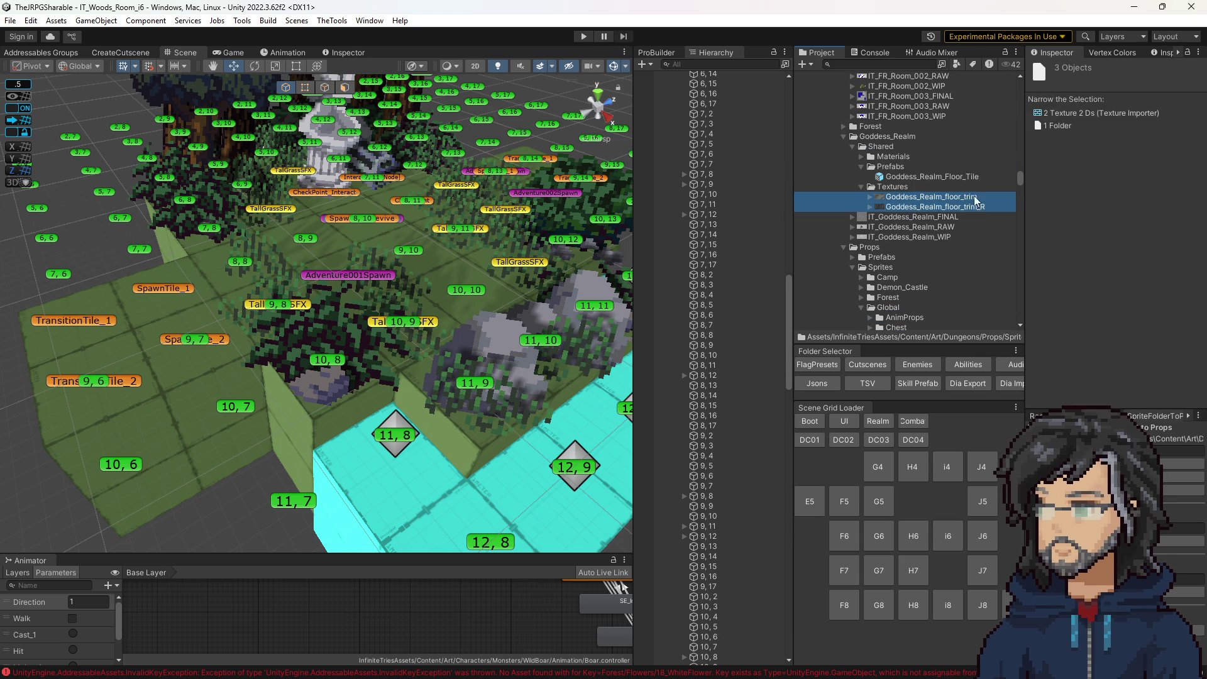
pyautogui.scroll(-4, 947, 203)
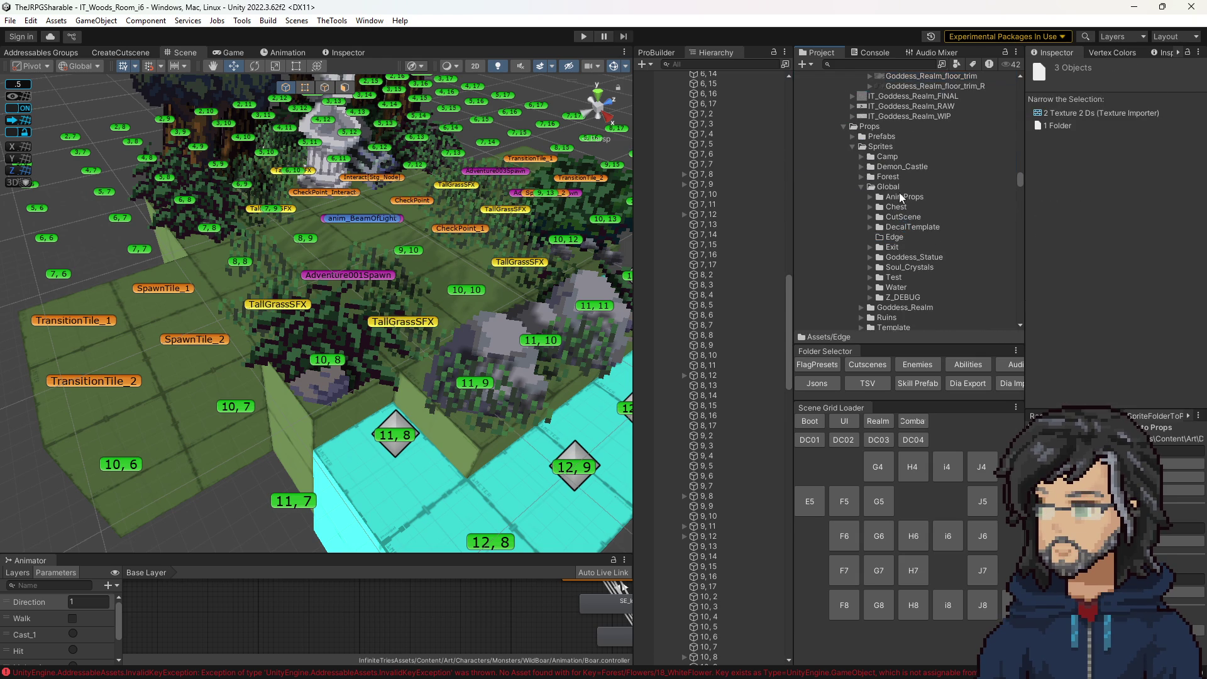
pyautogui.scroll(4, 878, 190)
pyautogui.scroll(-10, 915, 206)
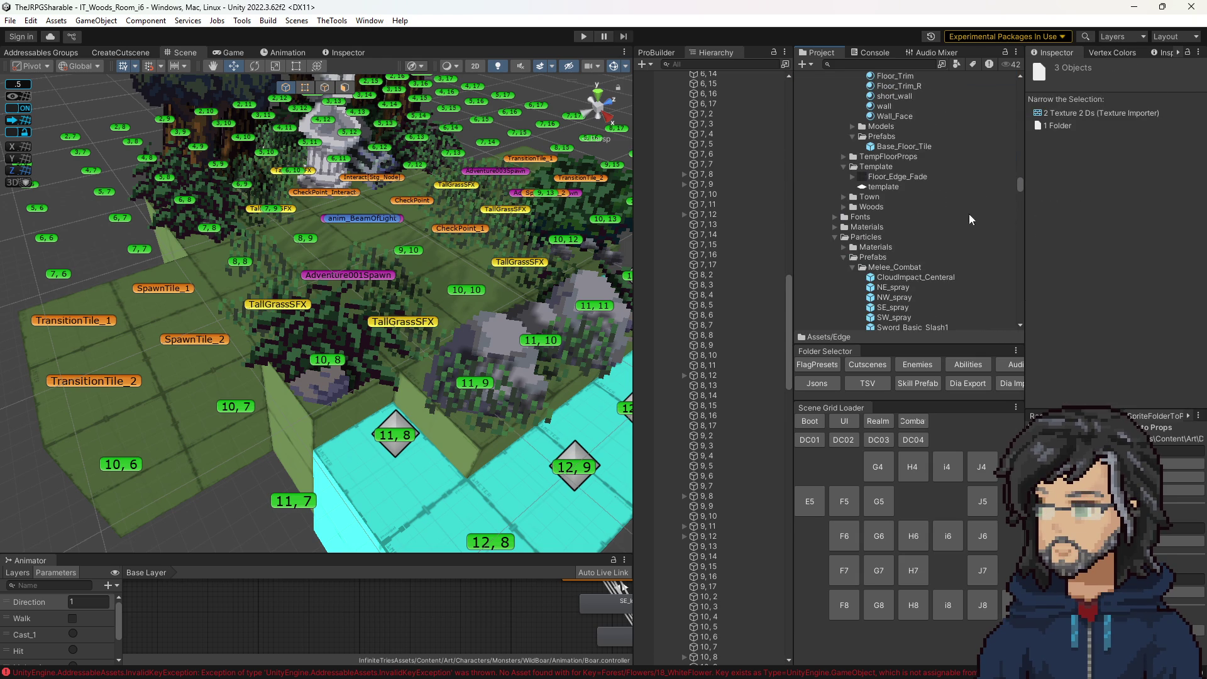
pyautogui.scroll(-15, 1006, 220)
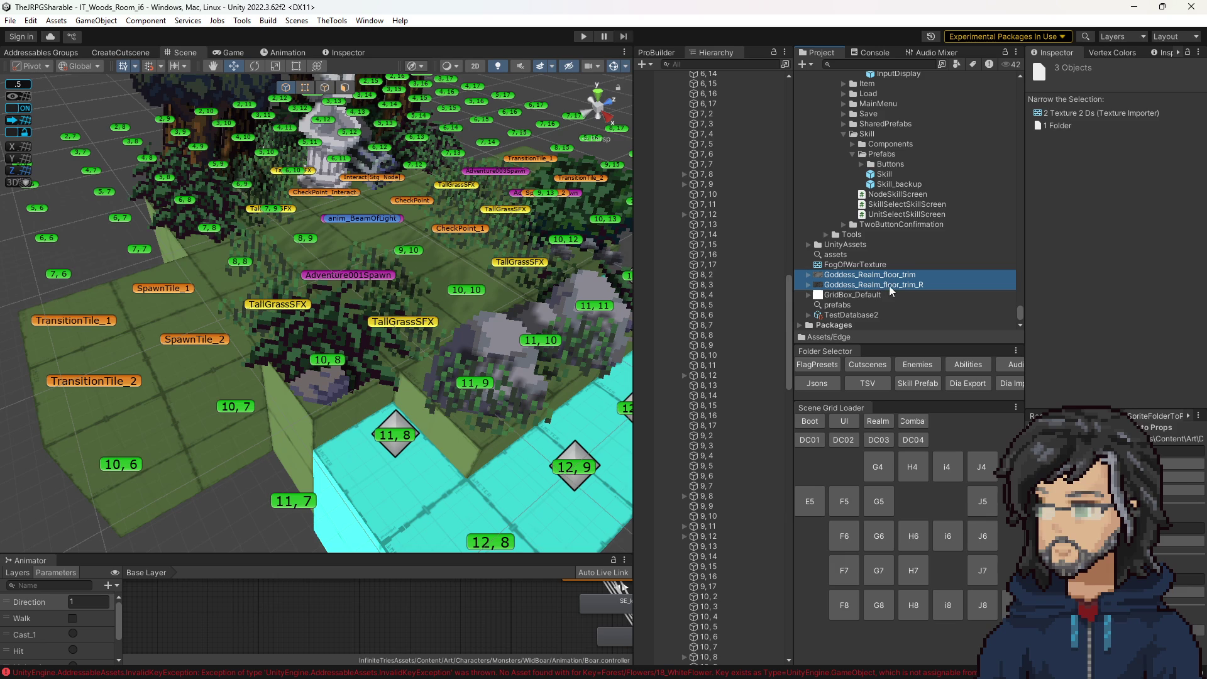
pyautogui.press('Delete')
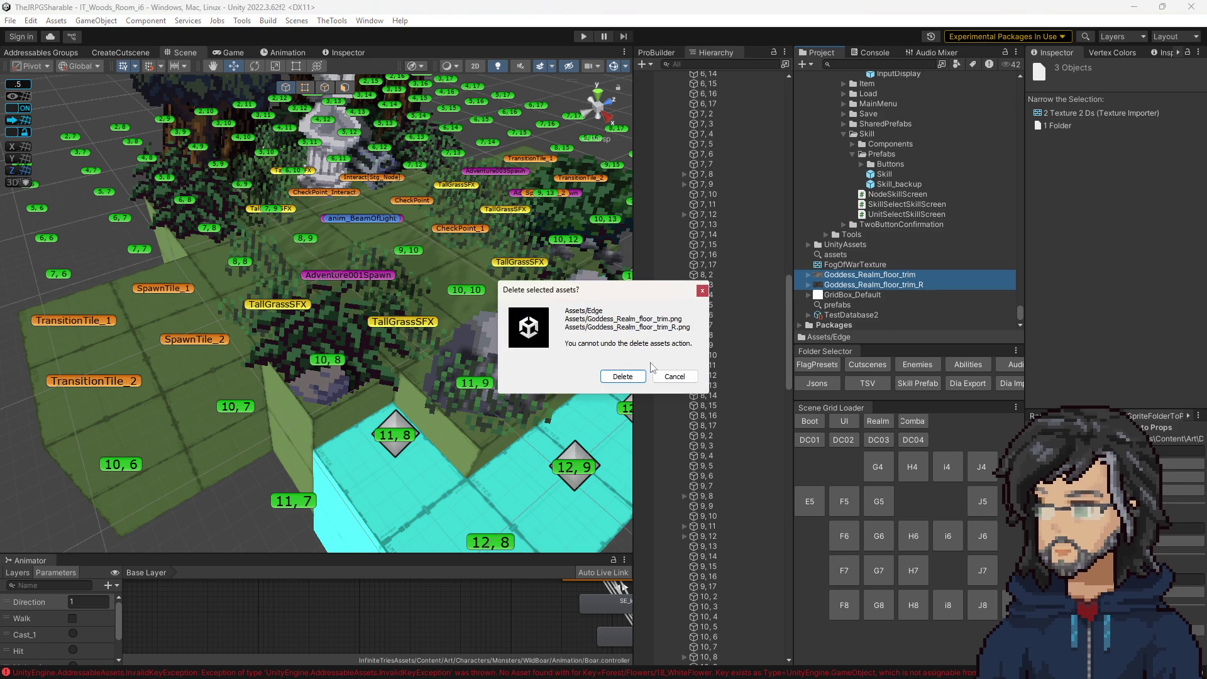
pyautogui.click(623, 376)
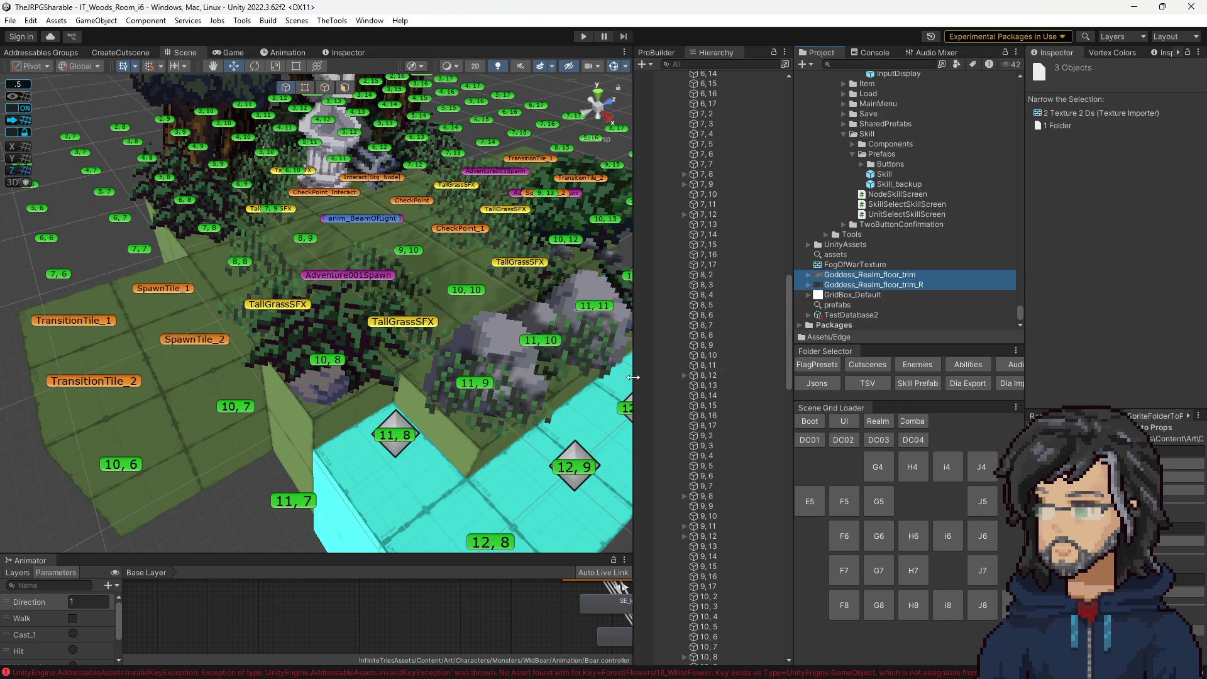
# Delete the two Goddess_Realm_floor_trim textures at the Assets root.
pyautogui.click(855, 275)
pyautogui.keyDown('ctrl'); pyautogui.click(853, 286); pyautogui.keyUp('ctrl')
pyautogui.press('Delete')
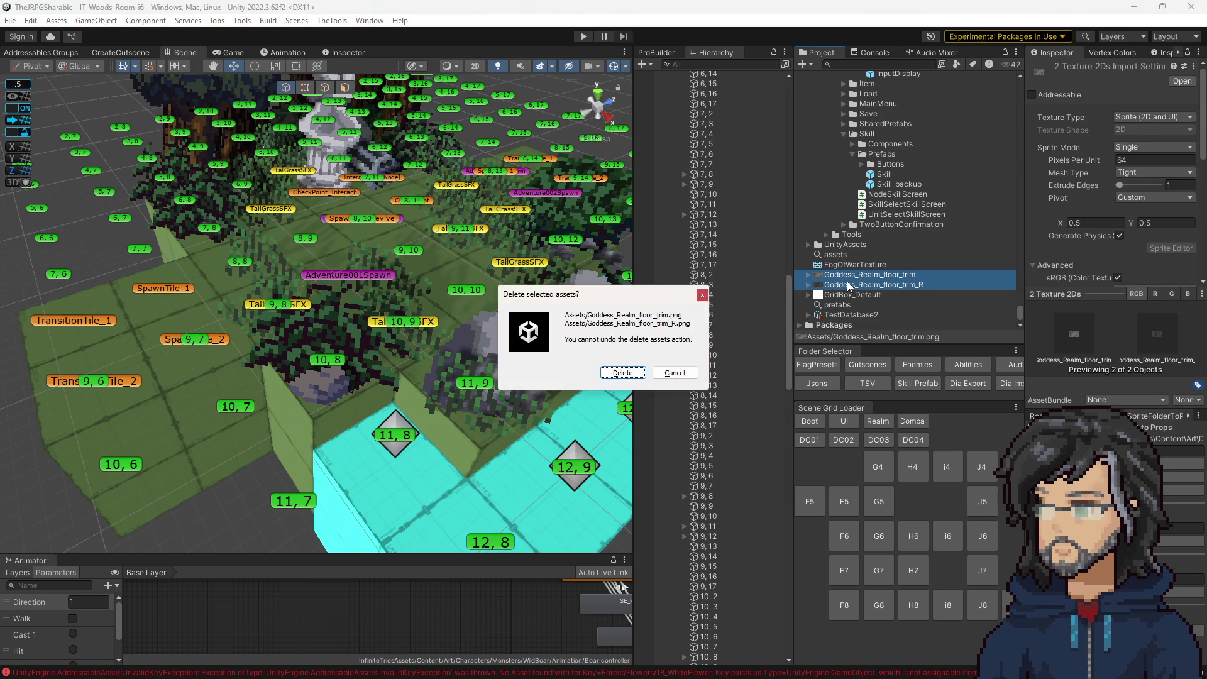
pyautogui.press('Return')
# Select Goddess_Realm_floor_trim and its _R twin, then expand the Edge folder.
pyautogui.scroll(10, 940, 239)
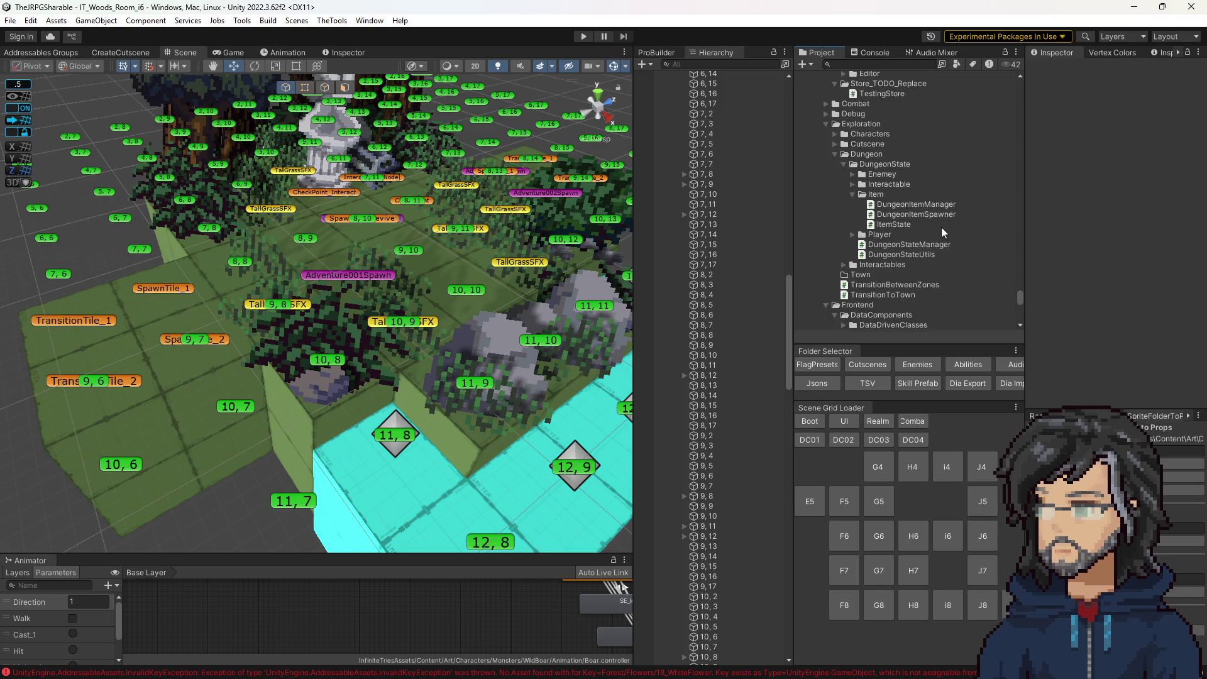
pyautogui.scroll(15, 922, 209)
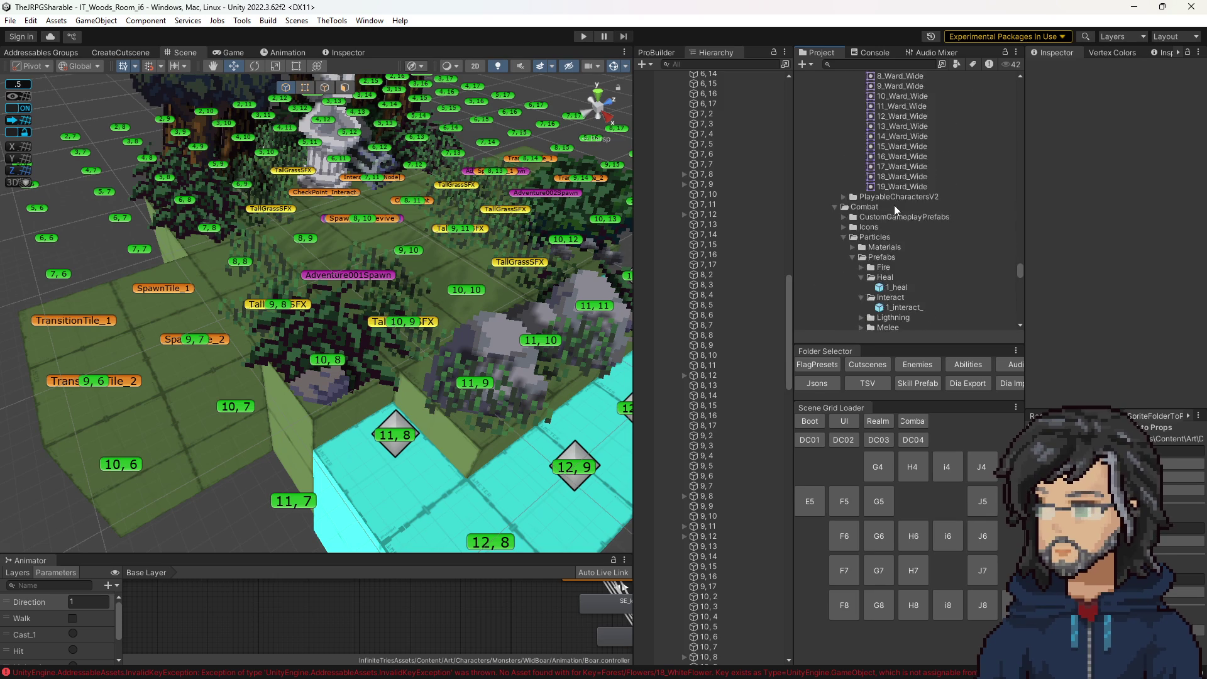
pyautogui.scroll(15, 909, 215)
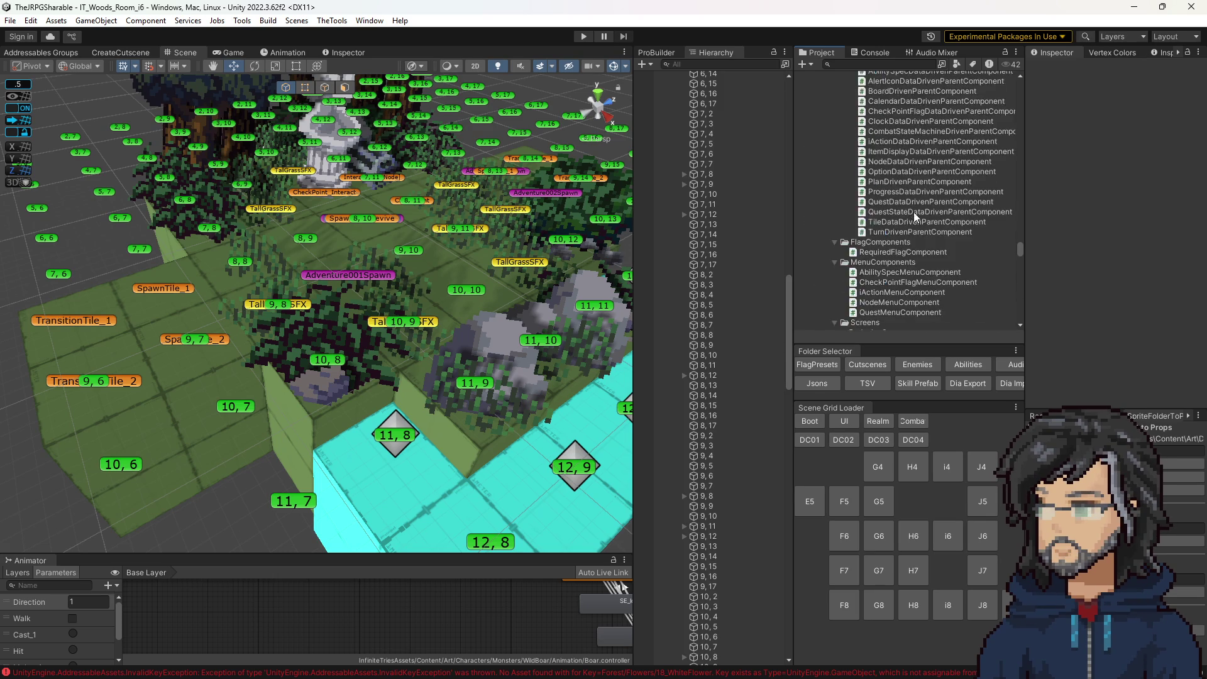
pyautogui.scroll(15, 909, 215)
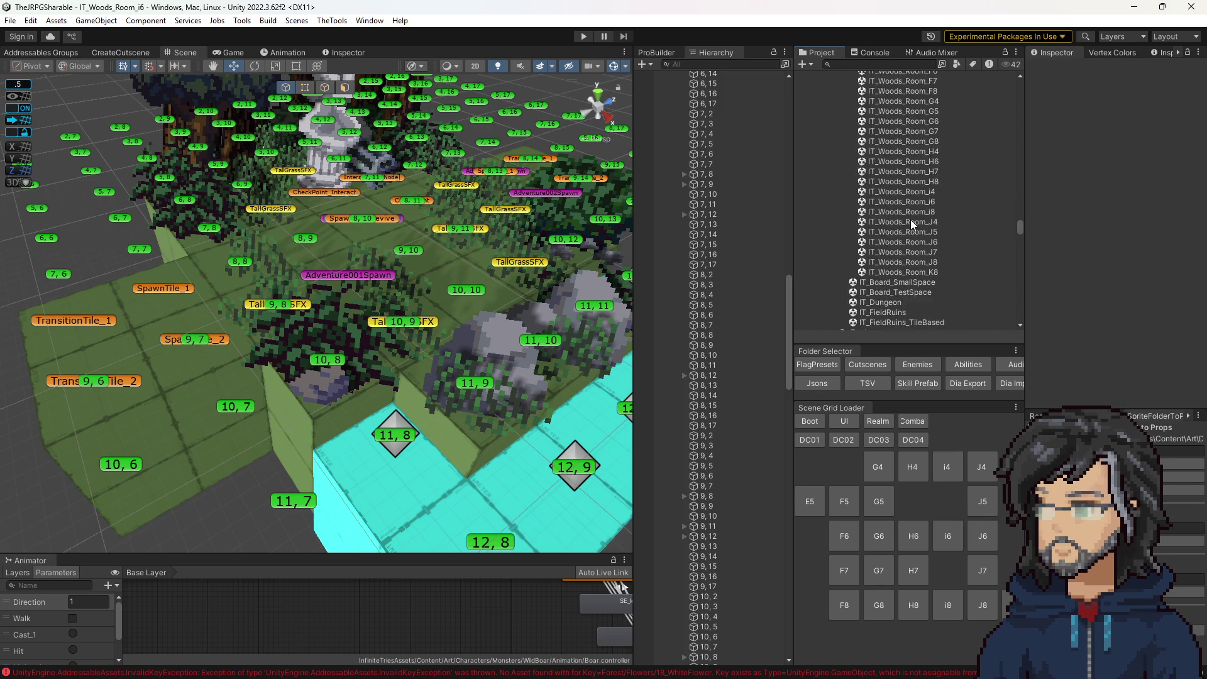
pyautogui.scroll(15, 912, 220)
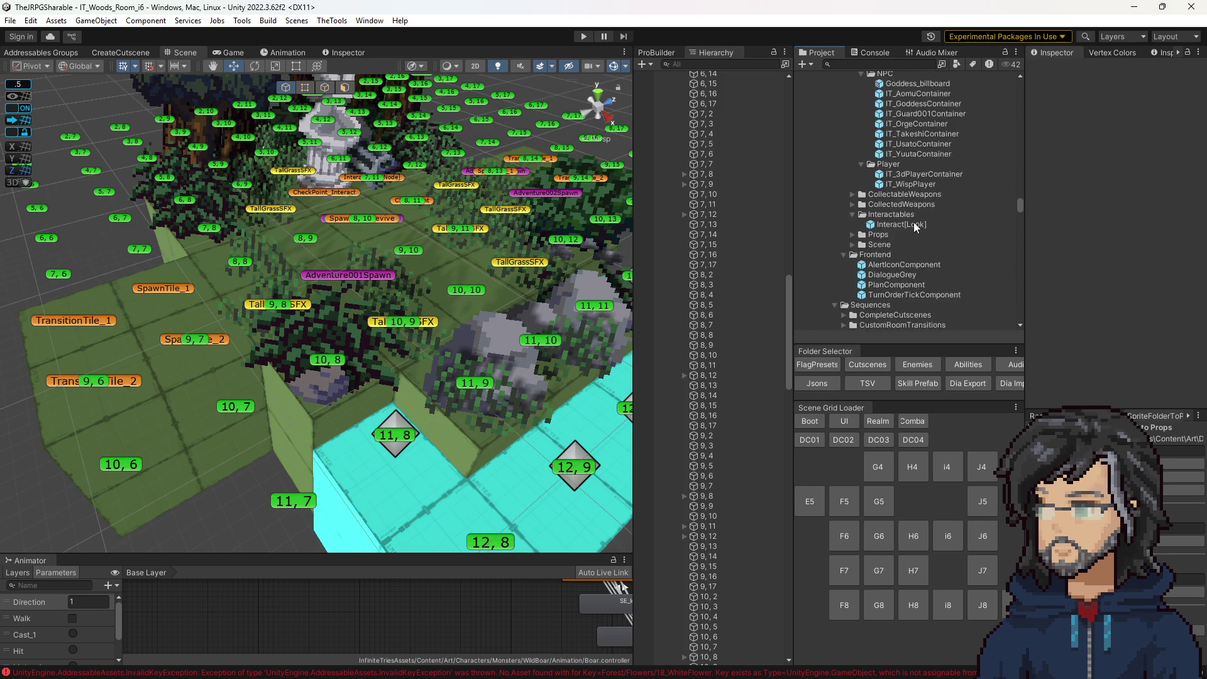
pyautogui.scroll(12, 911, 232)
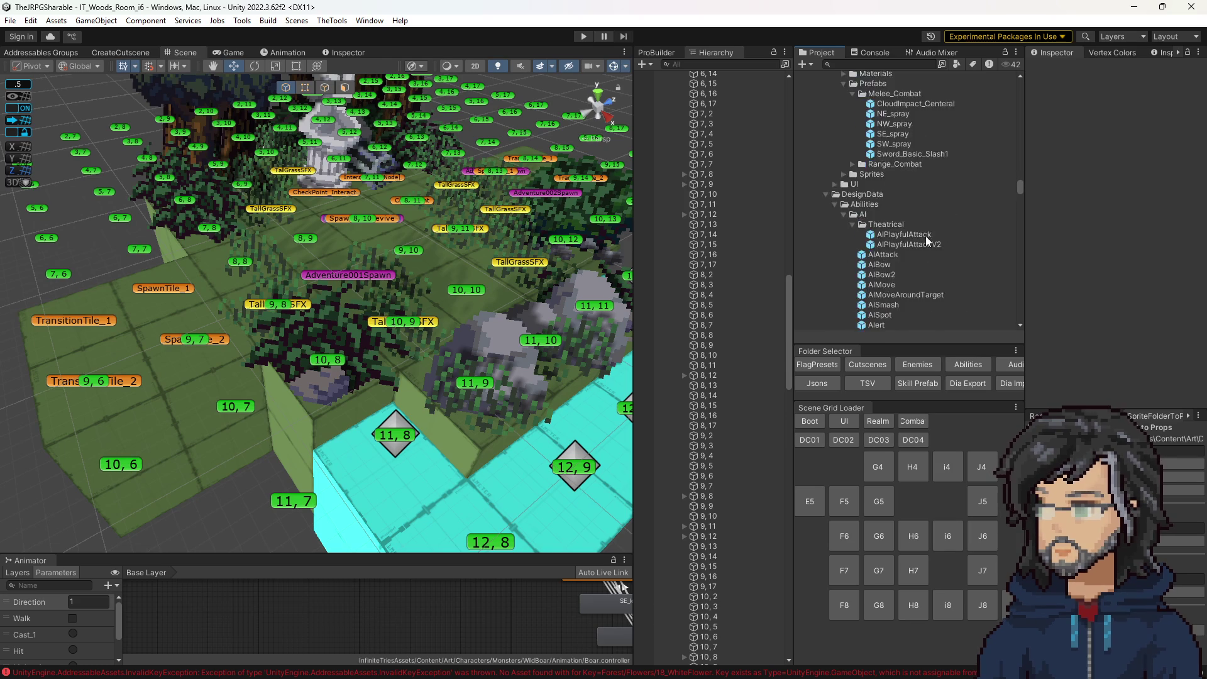
pyautogui.scroll(10, 917, 236)
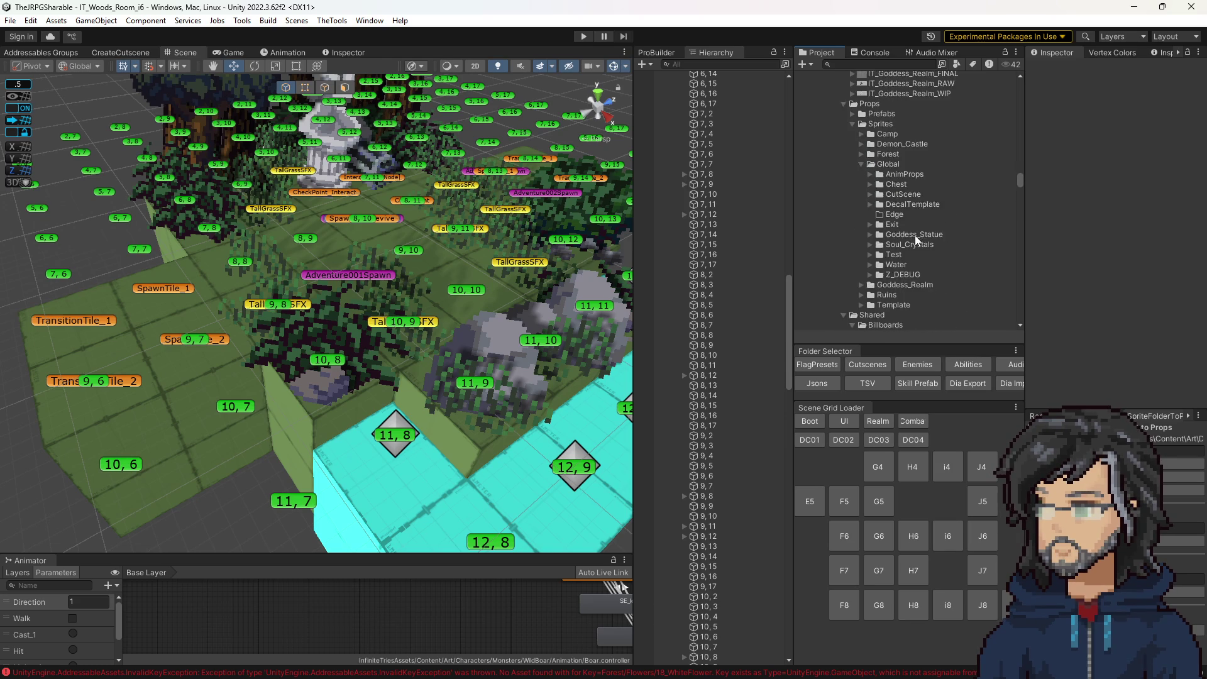
pyautogui.scroll(-6, 915, 236)
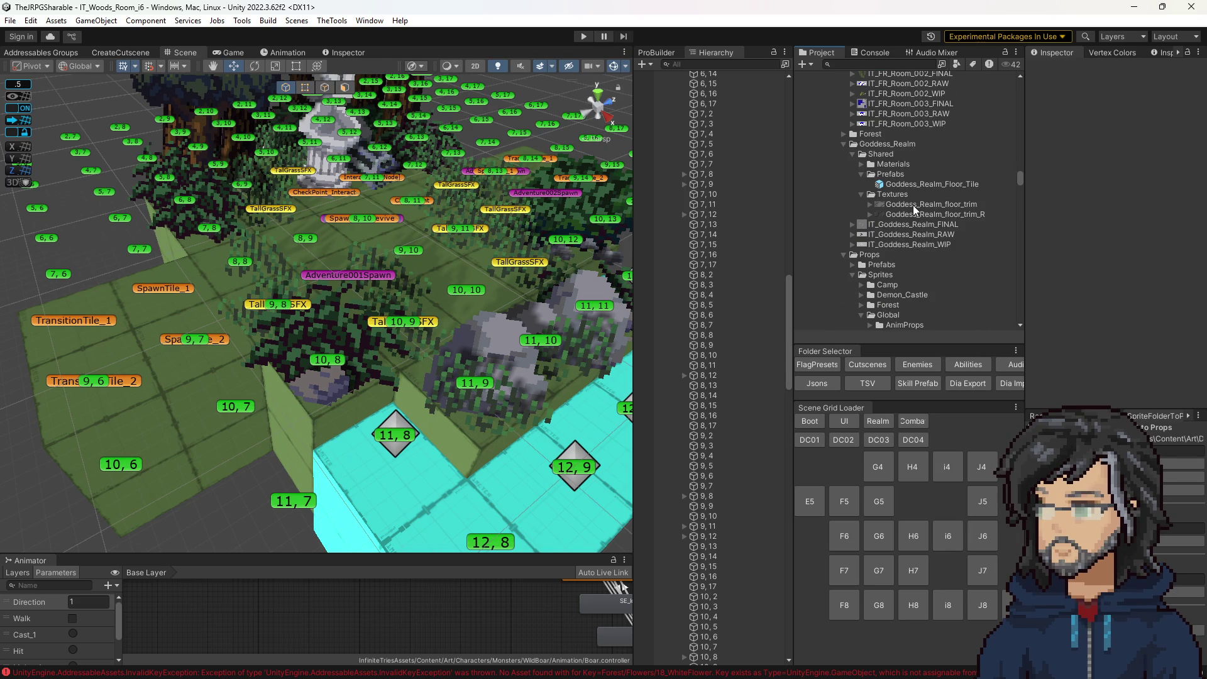
pyautogui.click(913, 205)
pyautogui.keyDown('shift'); pyautogui.click(911, 214); pyautogui.keyUp('shift')
pyautogui.scroll(-10, 921, 251)
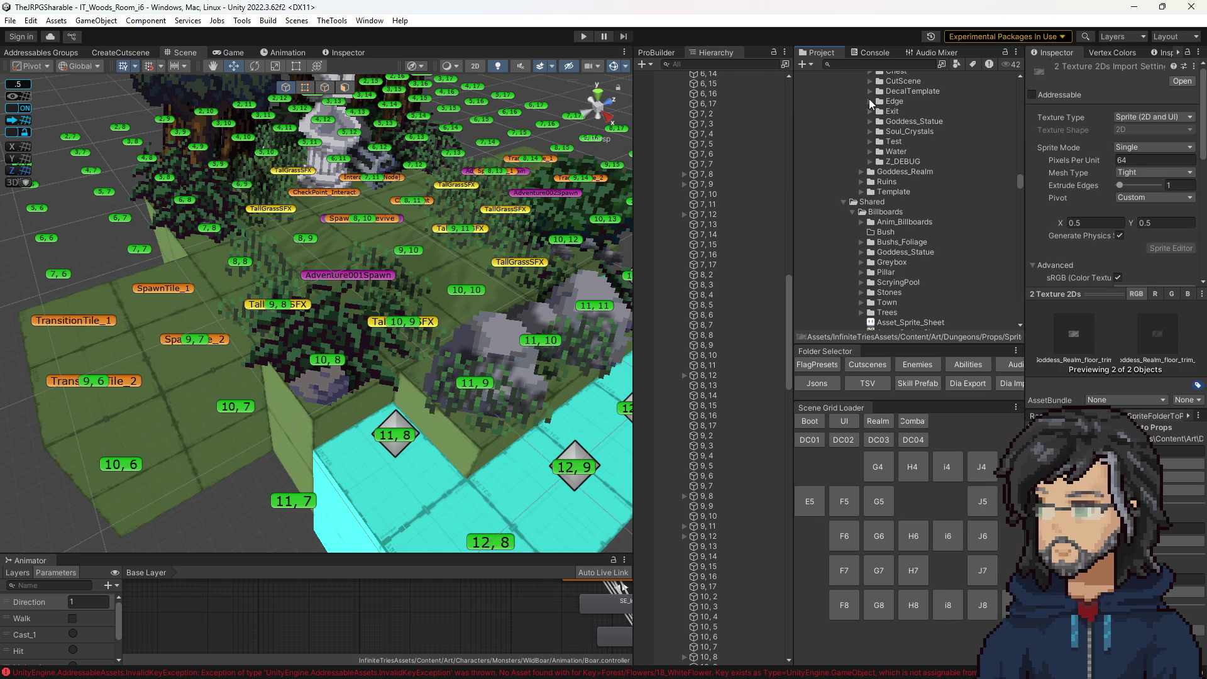
pyautogui.click(870, 101)
# Rename the left floor trim sprite Marble_L and start renaming the right one Marble_R.
pyautogui.click(915, 113)
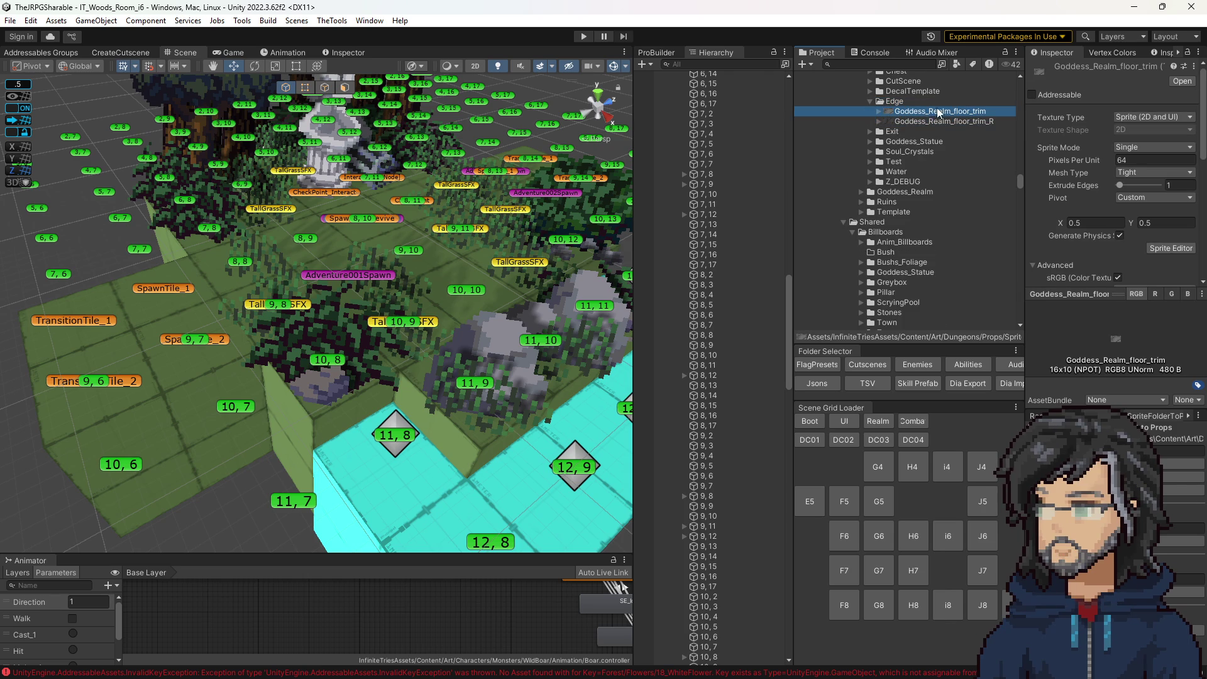
pyautogui.click(938, 112)
pyautogui.write('Marble_L')
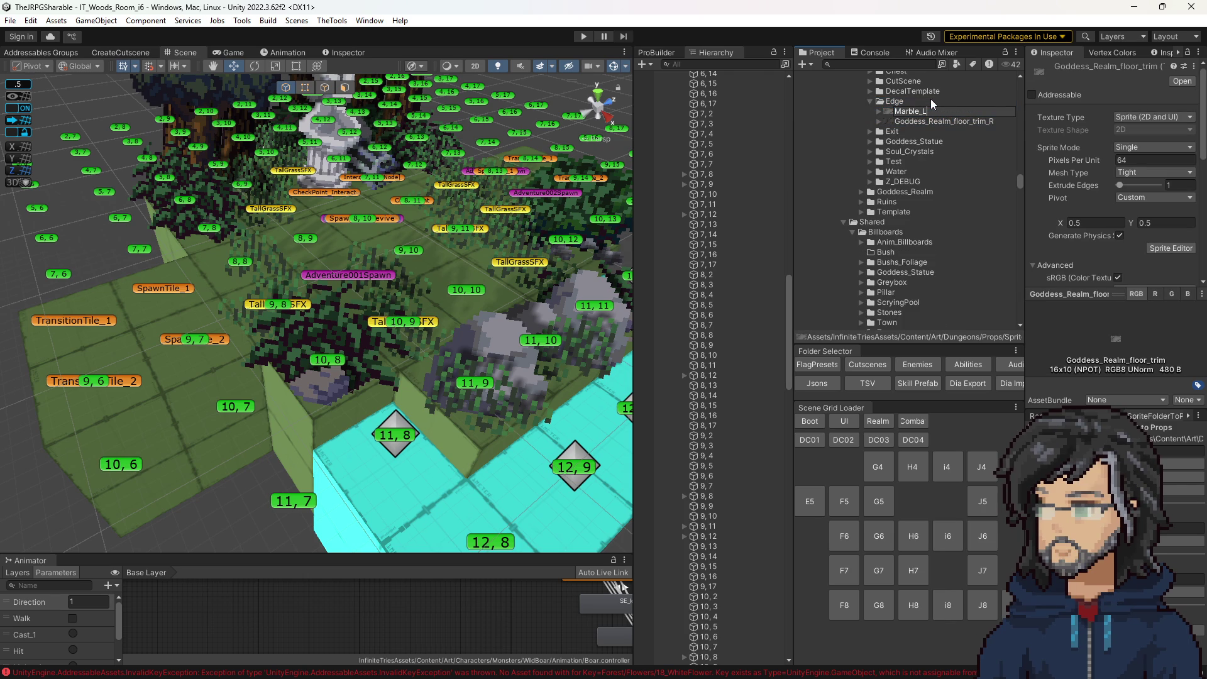
pyautogui.press('Return')
pyautogui.click(943, 112)
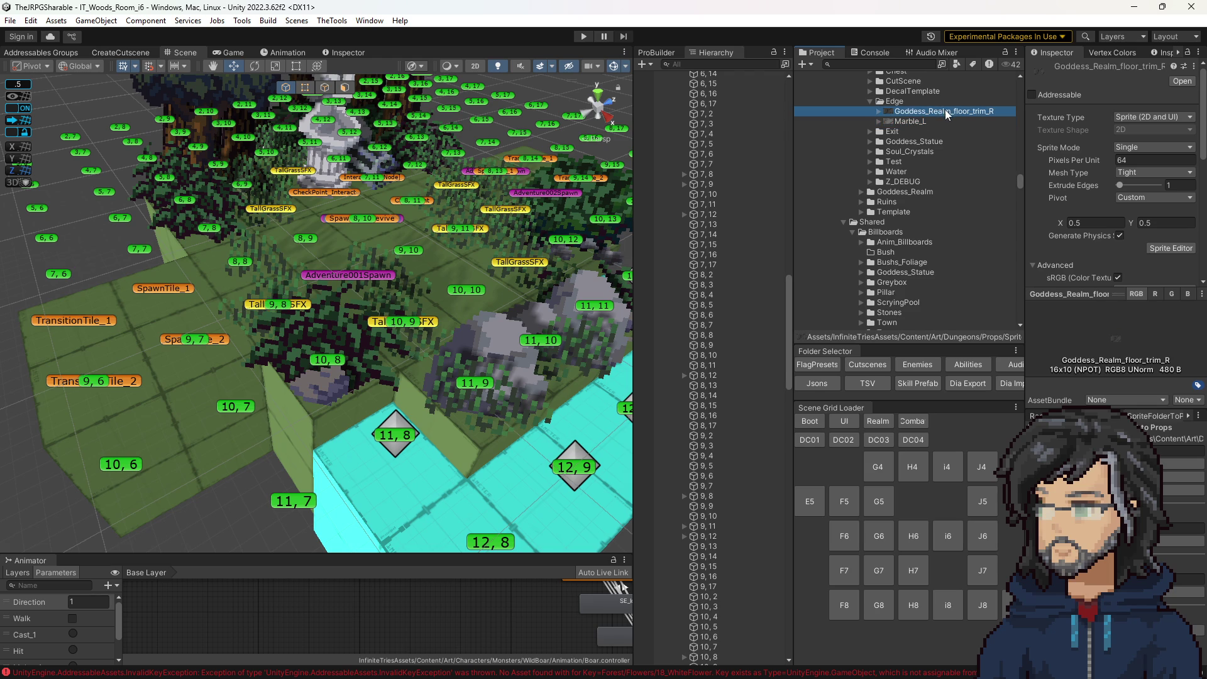
pyautogui.click(946, 110)
pyautogui.write('Marb')
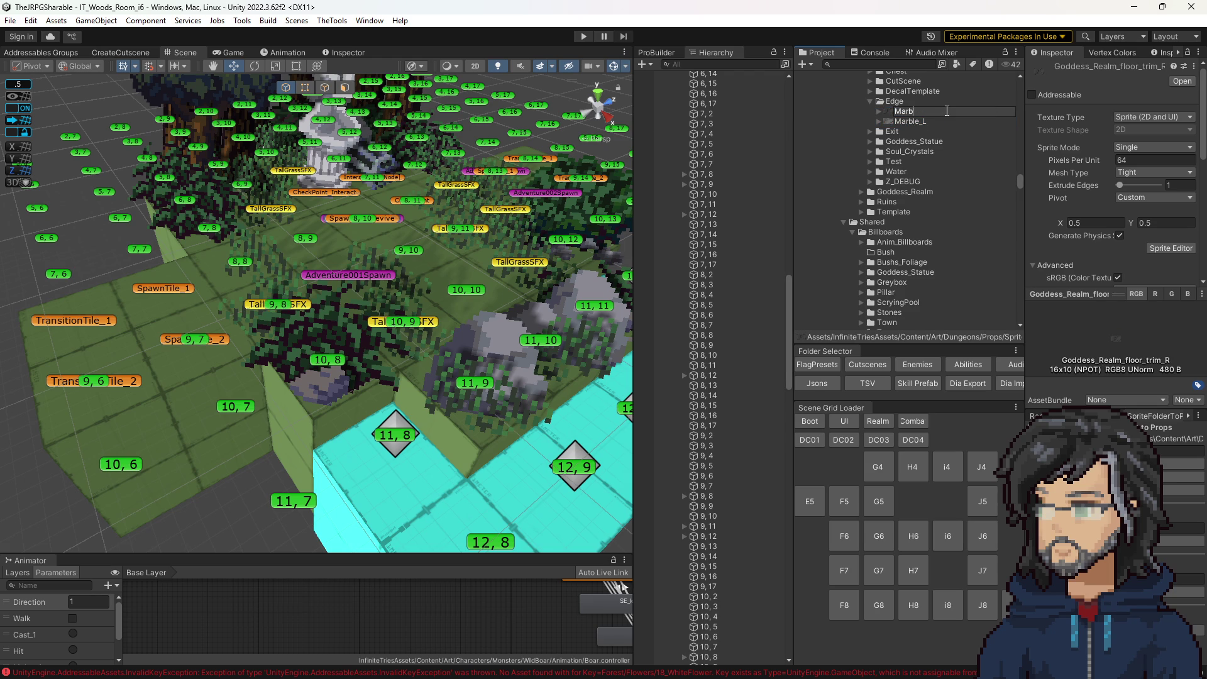
pyautogui.write('le_R')
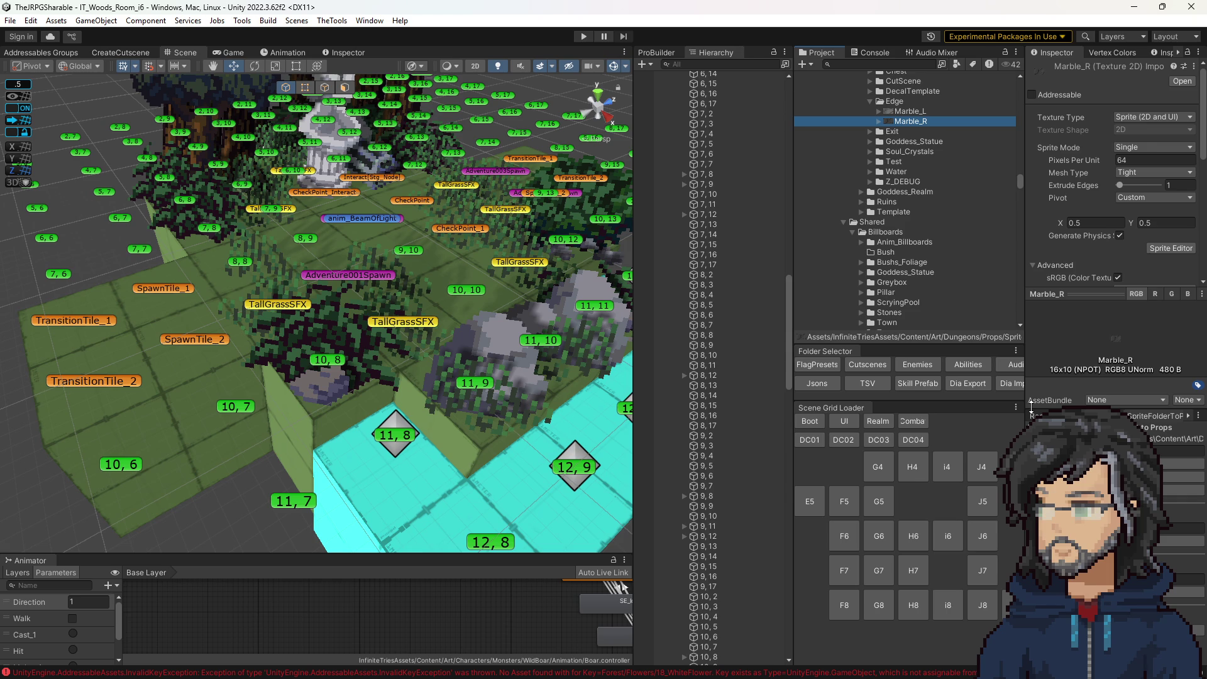
# Search the Project for 'spritepro' and open AnimSpriteProcessor in Visual Studio.
pyautogui.click(874, 65)
pyautogui.write('s')
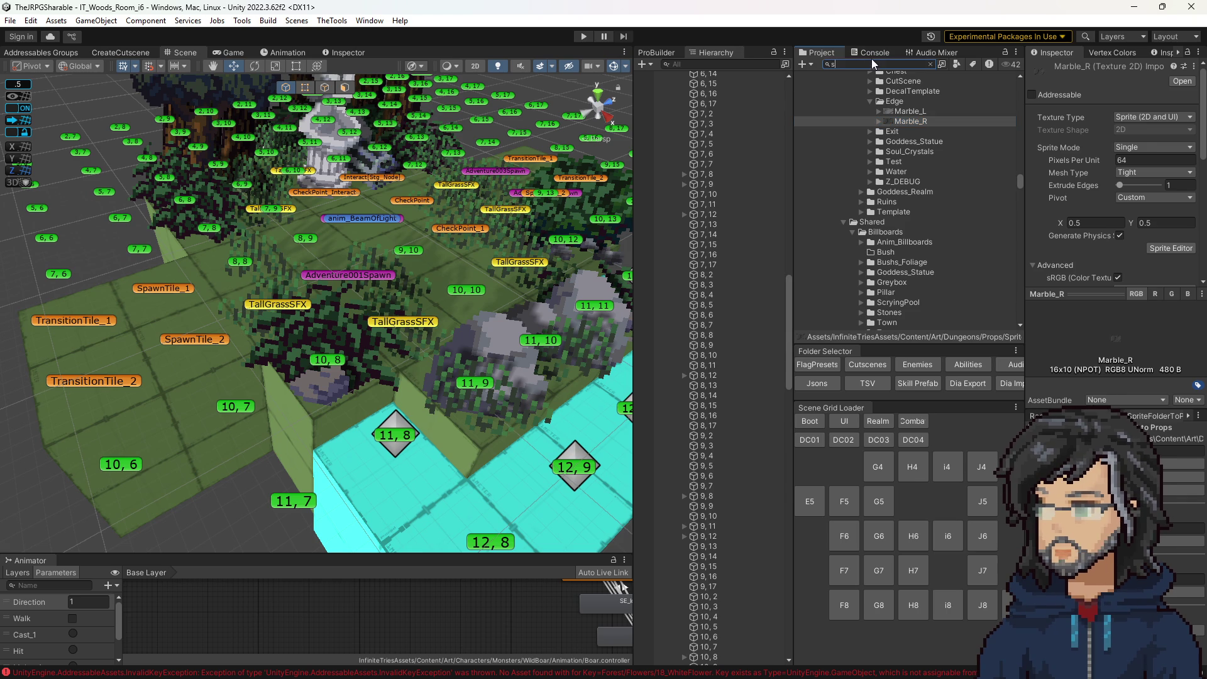
pyautogui.write('prite')
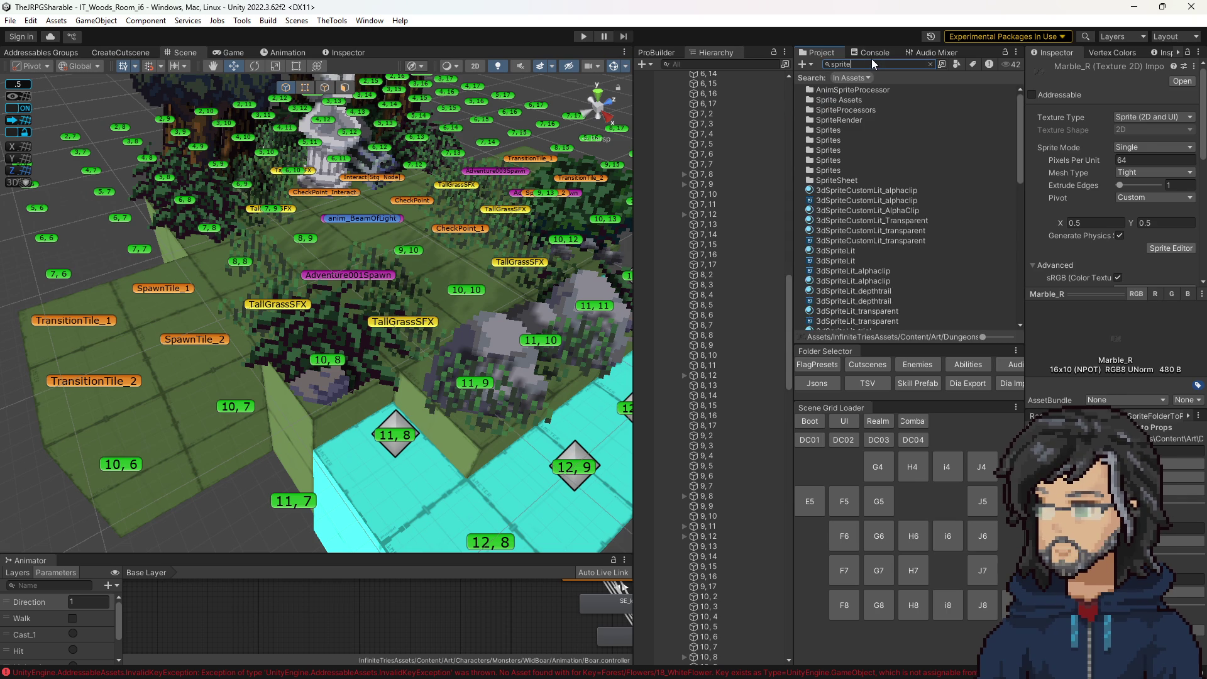
pyautogui.write('pro')
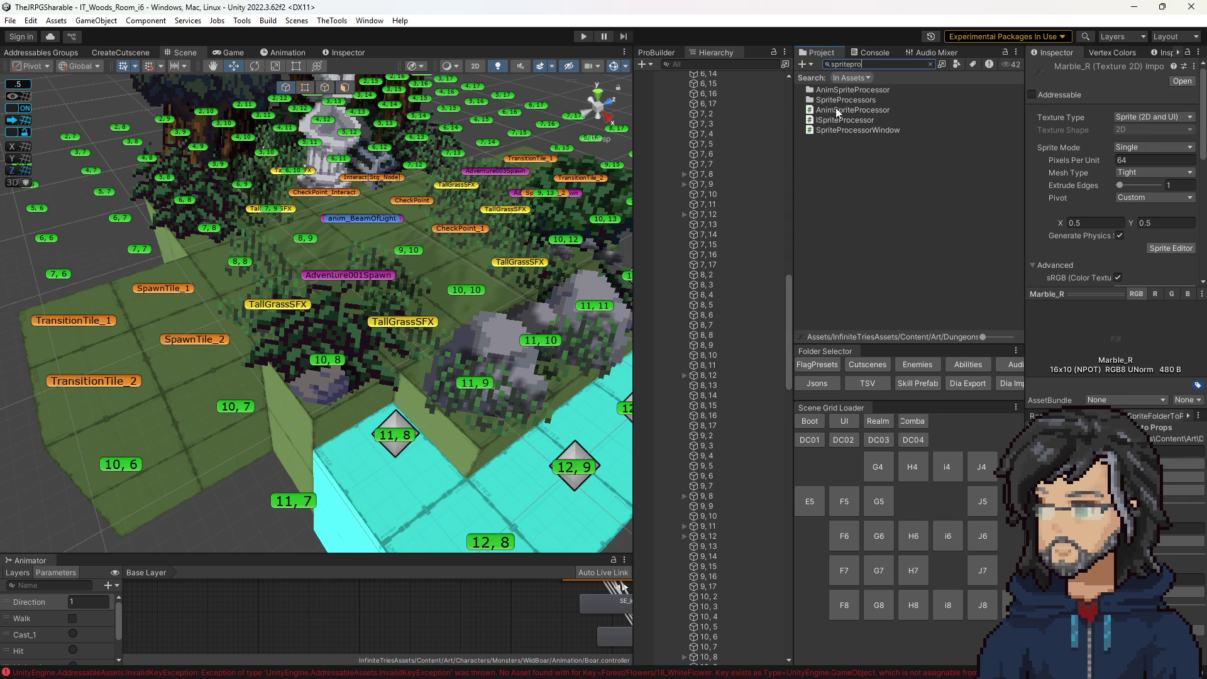
pyautogui.doubleClick(836, 110)
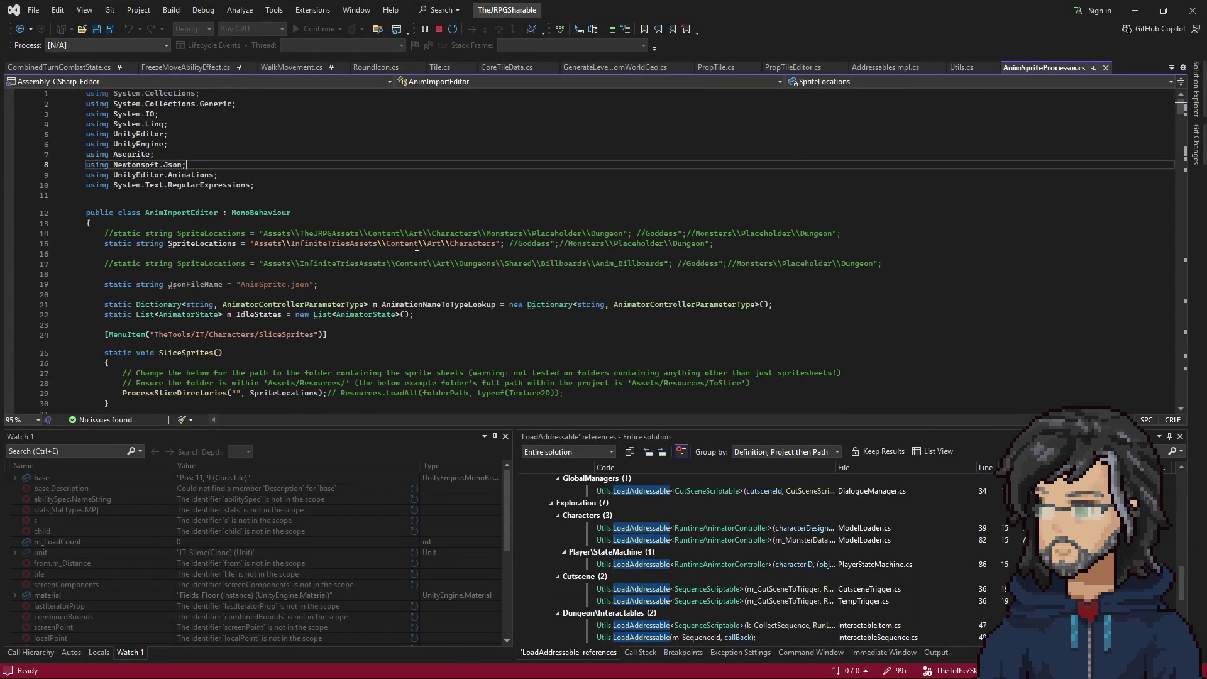
# Glance at the solution file tree, then scroll through the AnimSpriteProcessor code.
pyautogui.click(1197, 88)
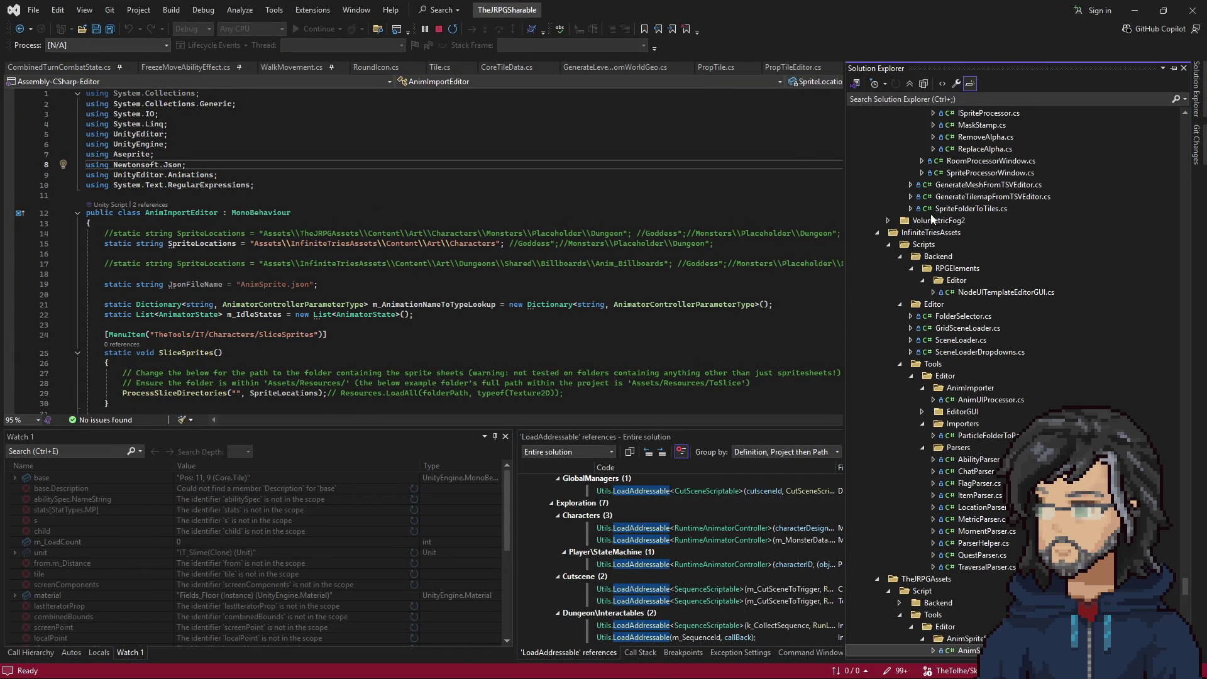
pyautogui.scroll(-5, 976, 412)
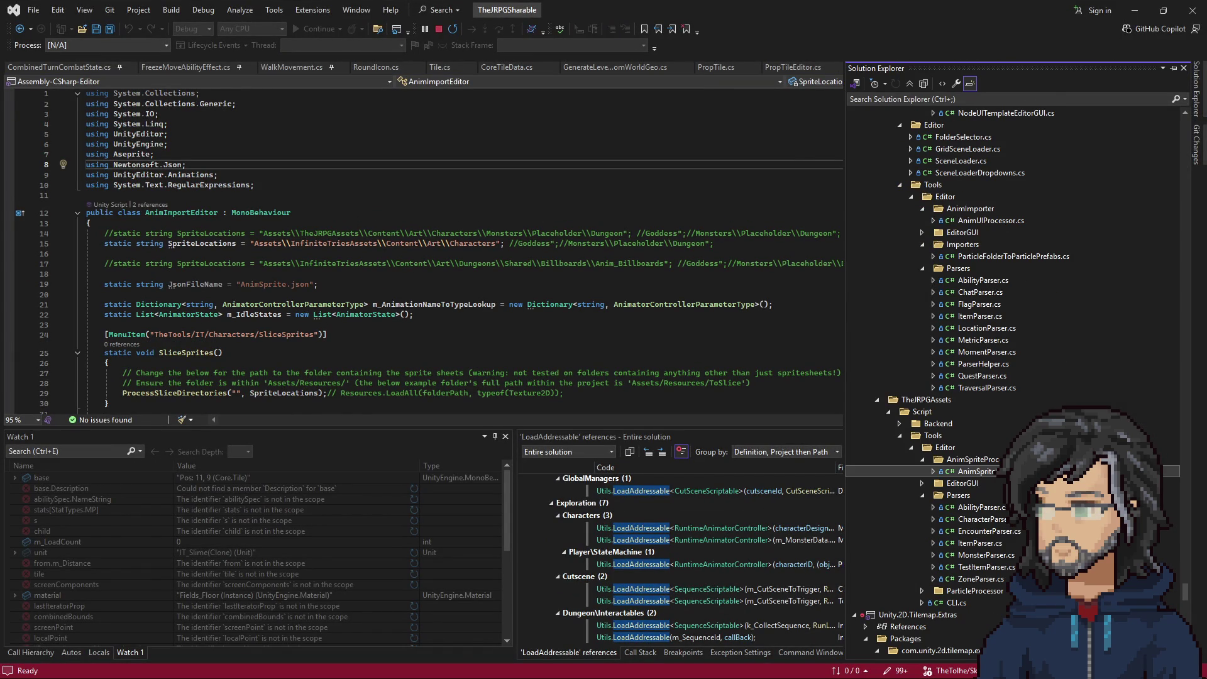
pyautogui.click(480, 277)
pyautogui.scroll(-5, 480, 277)
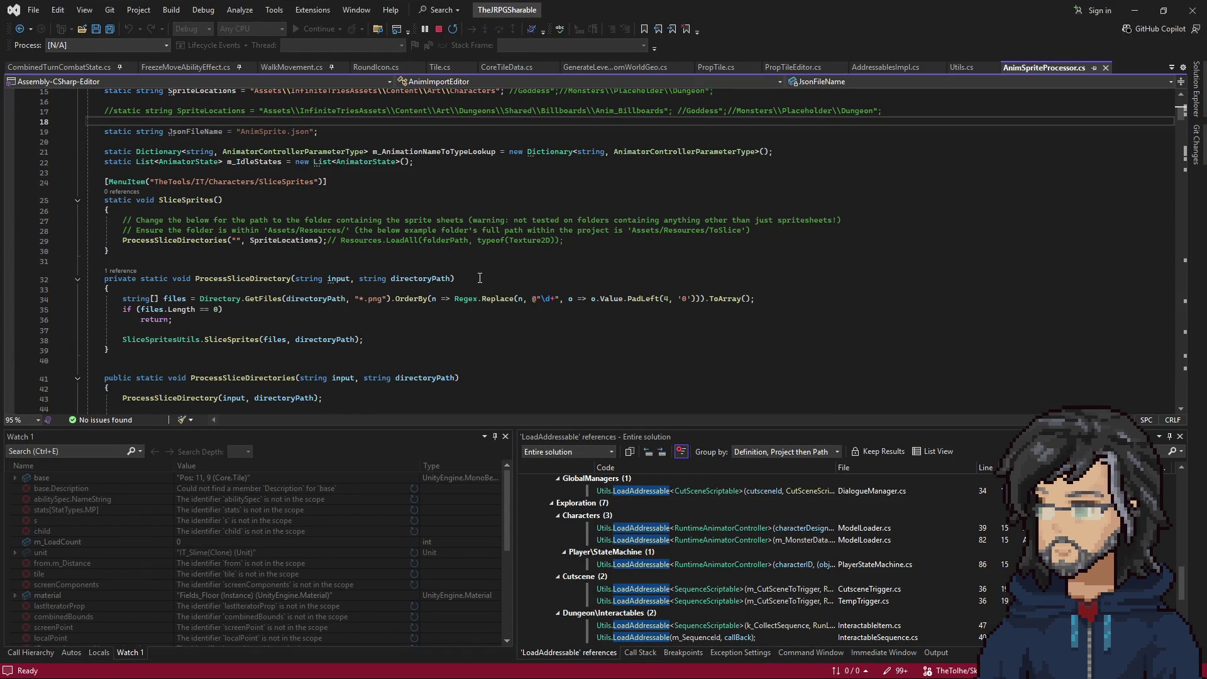
pyautogui.scroll(4, 480, 277)
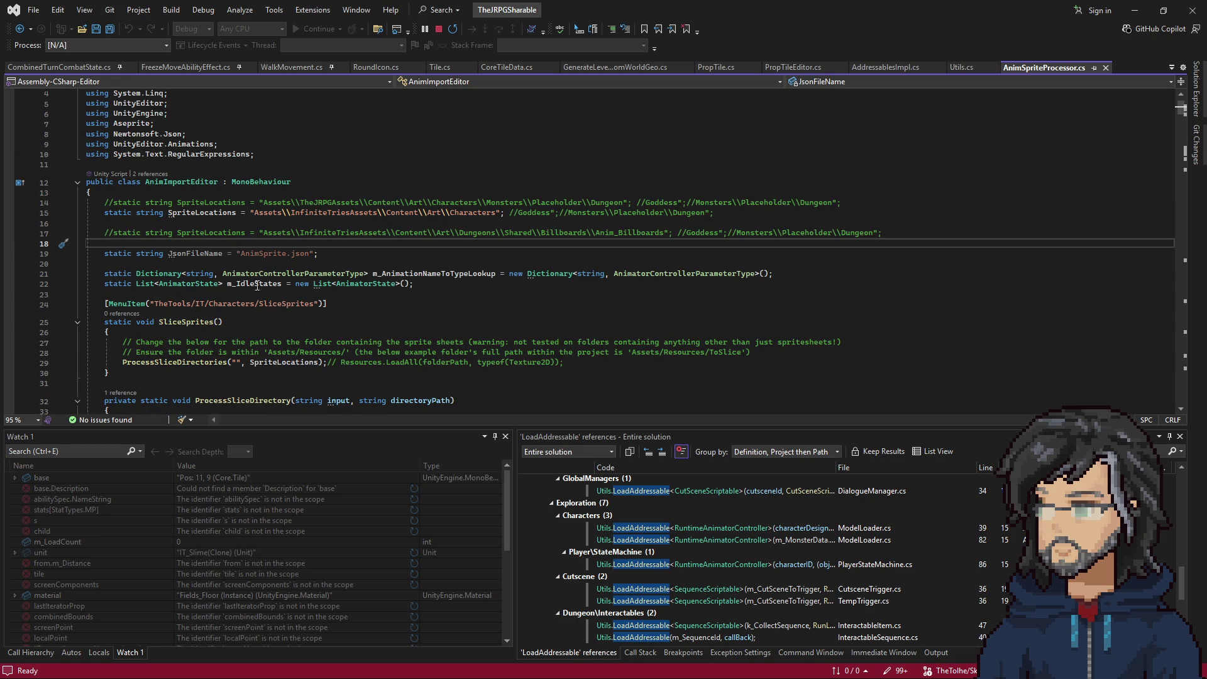
pyautogui.scroll(-3, 256, 286)
pyautogui.scroll(-11, 261, 269)
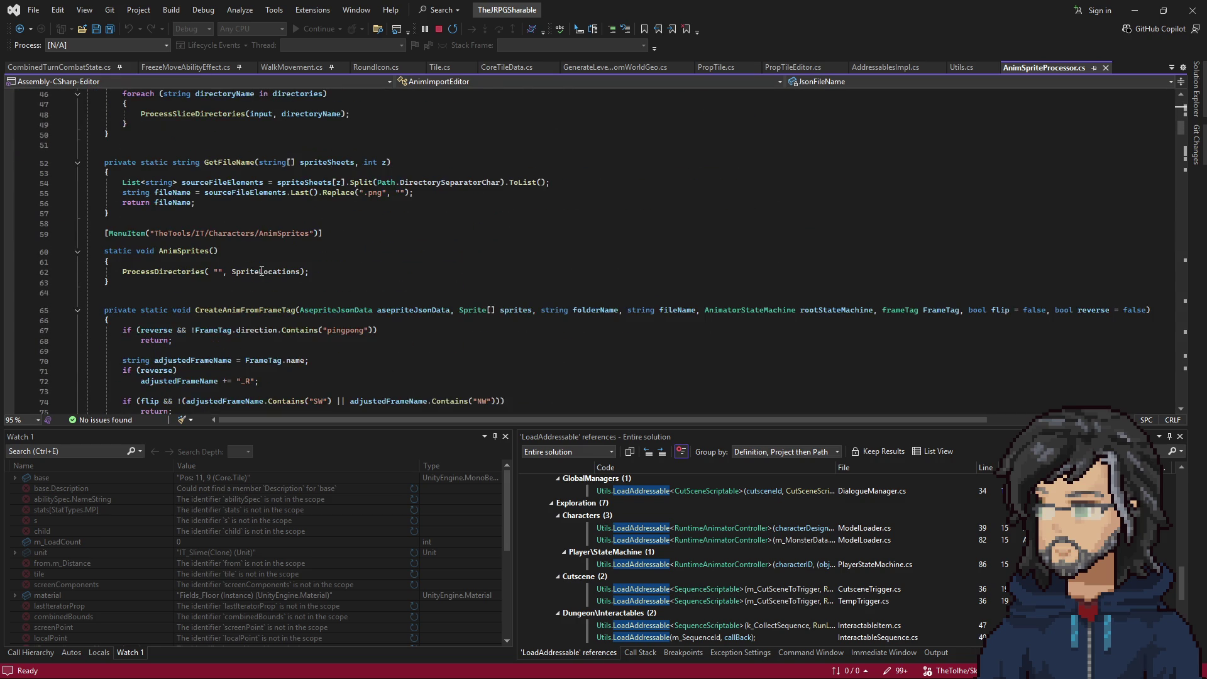
# Highlight the AnimSprites menu path, then search all code for 'spritefolder'.
pyautogui.moveTo(250, 233); pyautogui.dragTo(295, 237)
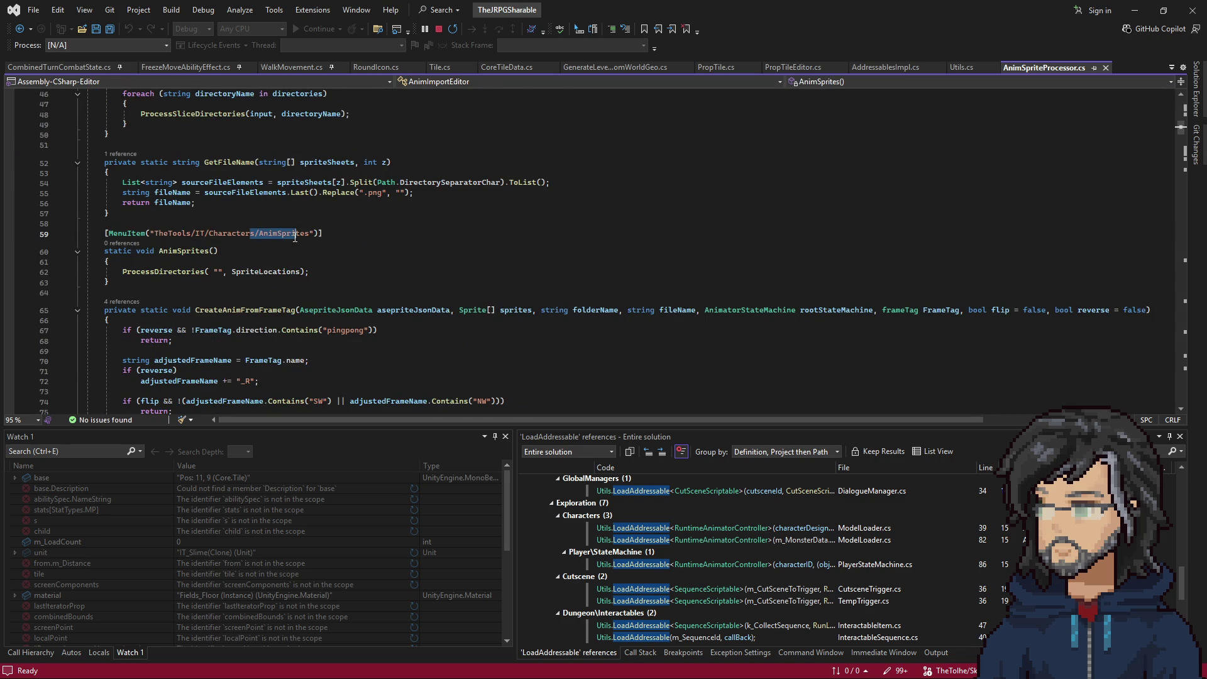
pyautogui.scroll(-20, 268, 310)
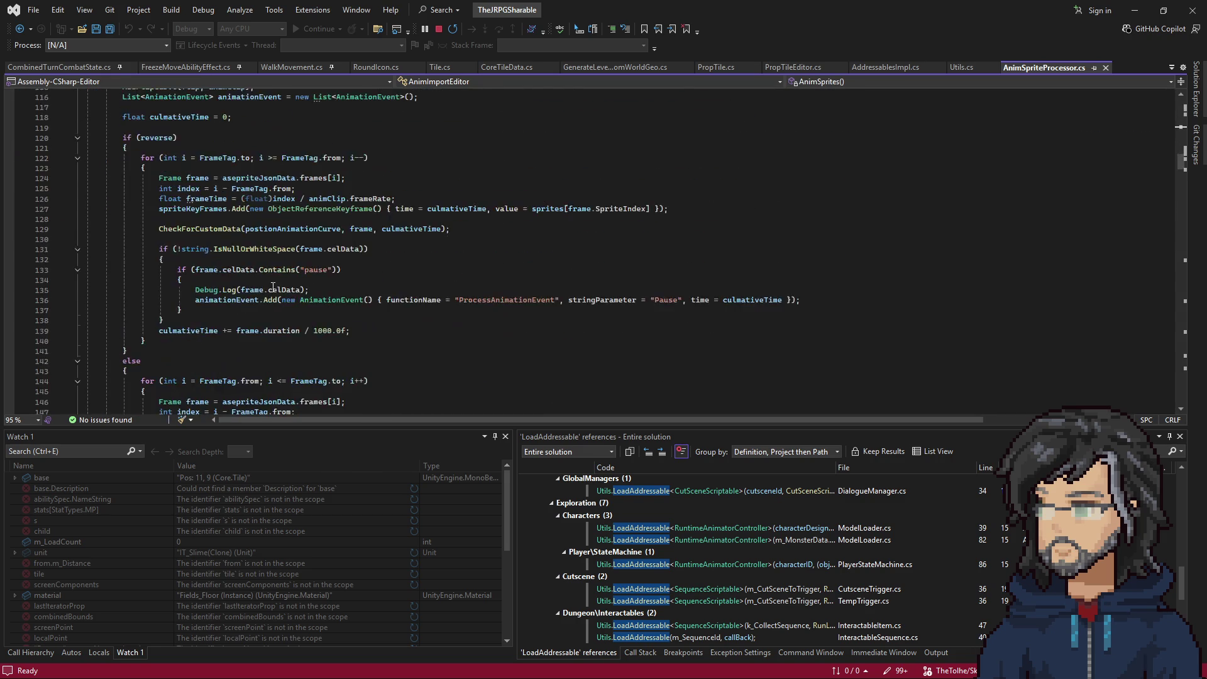
pyautogui.click(277, 209)
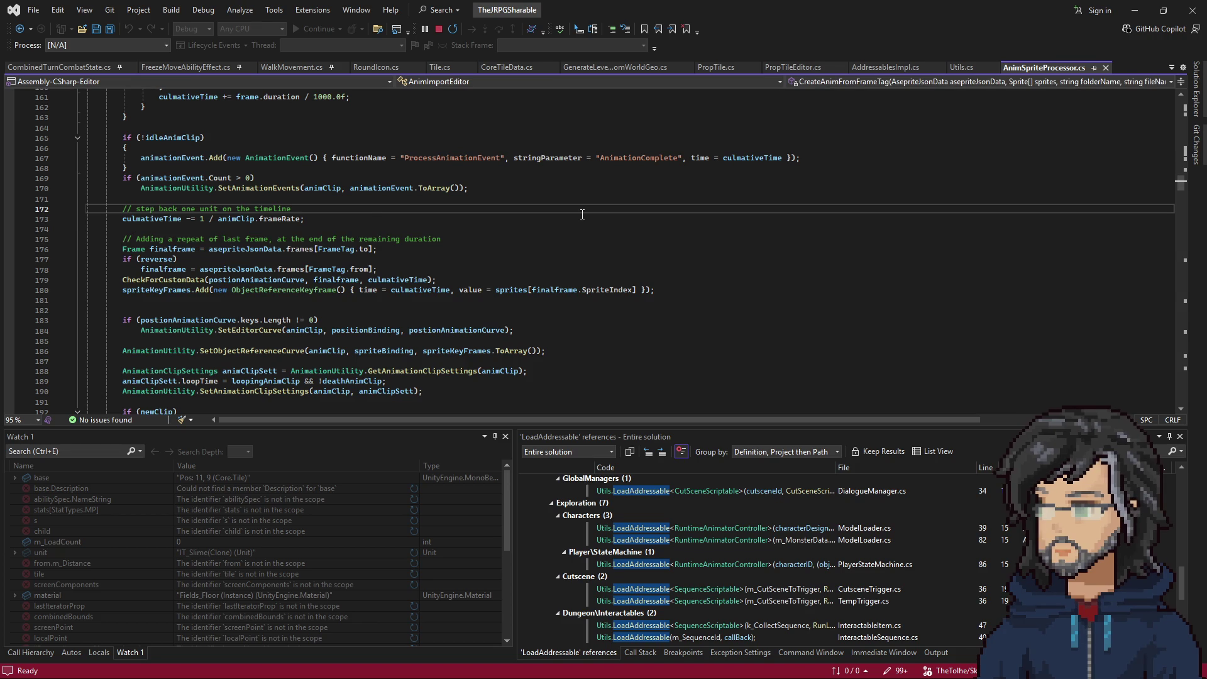
pyautogui.hotkey('ctrl', 't')
pyautogui.write('sprit')
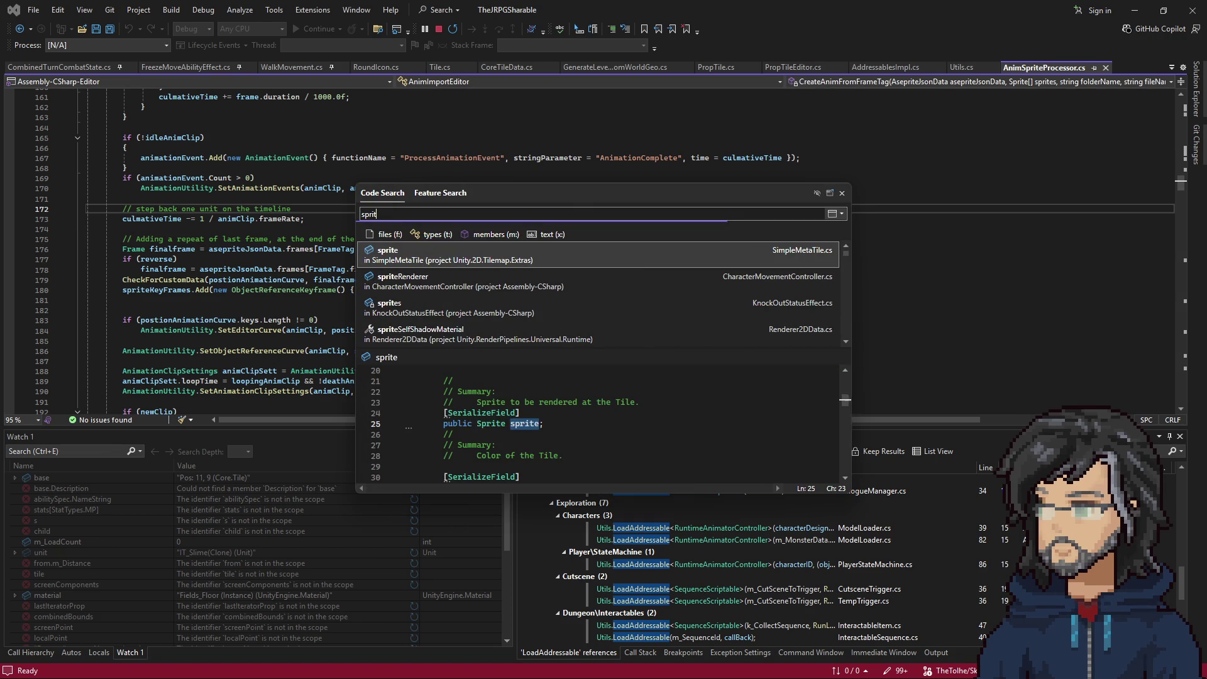
pyautogui.write('efolder')
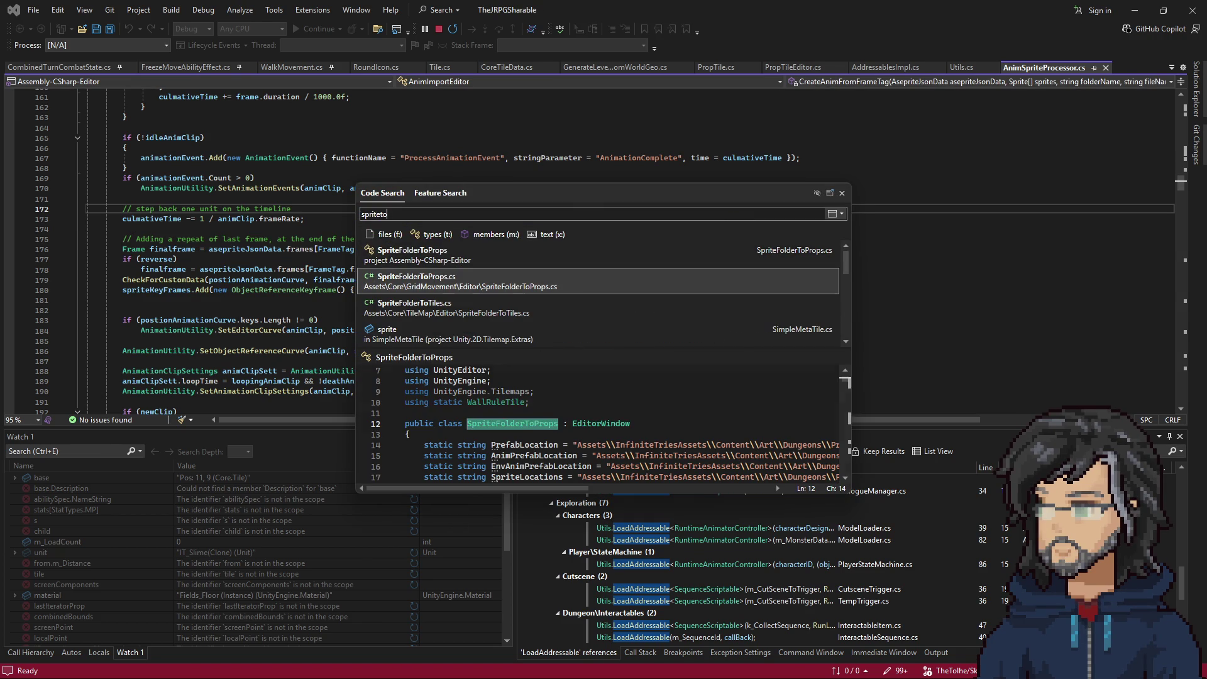
# Open SpriteFolderToProps.cs from the search results and scroll through its OnGUI code.
pyautogui.press('Return')
pyautogui.scroll(-10, 319, 284)
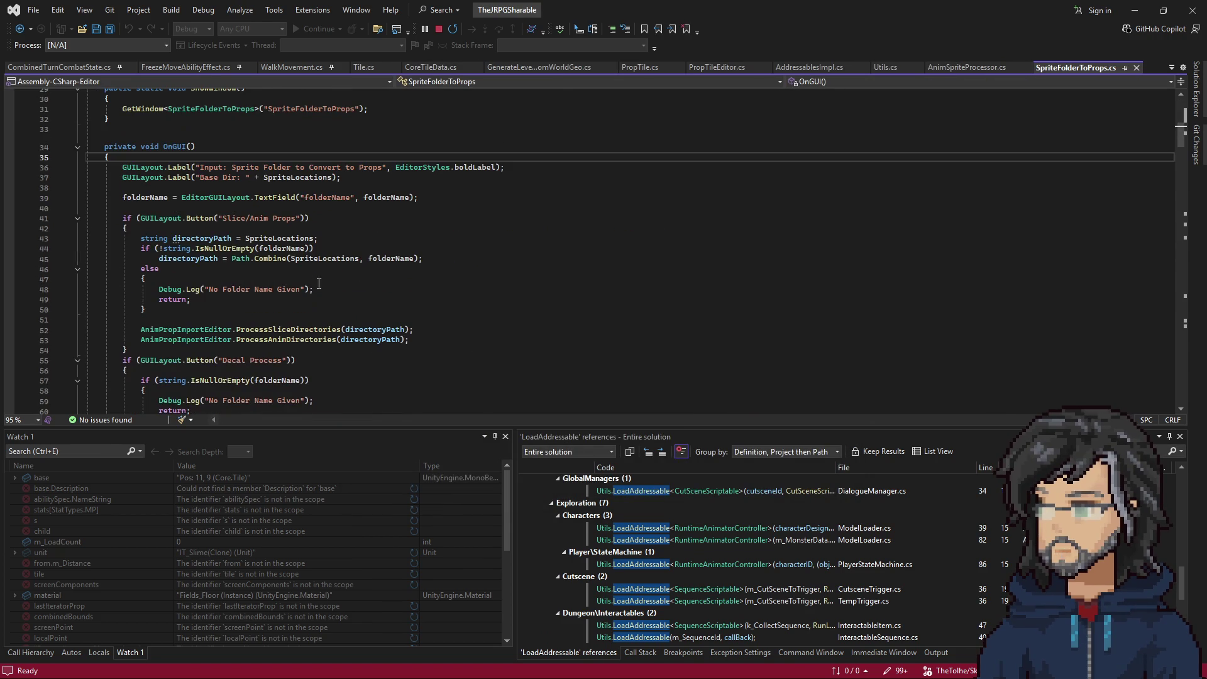
pyautogui.scroll(-8, 266, 253)
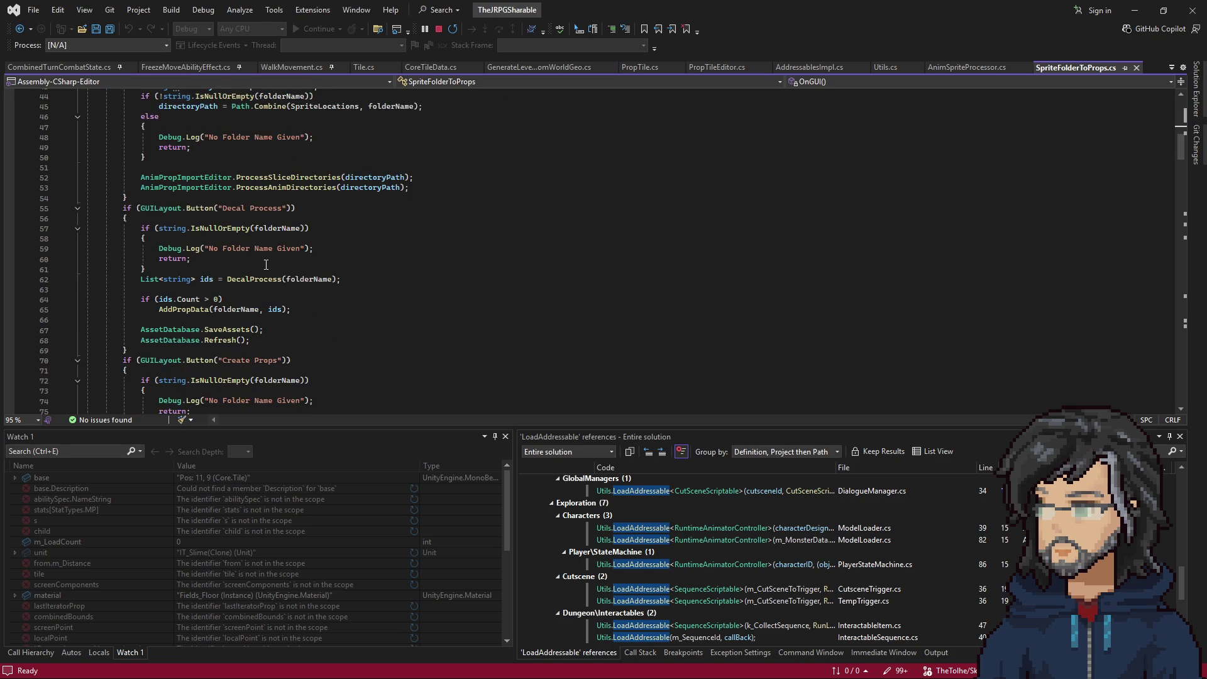
pyautogui.scroll(-1, 281, 271)
pyautogui.moveTo(127, 248); pyautogui.dragTo(257, 319)
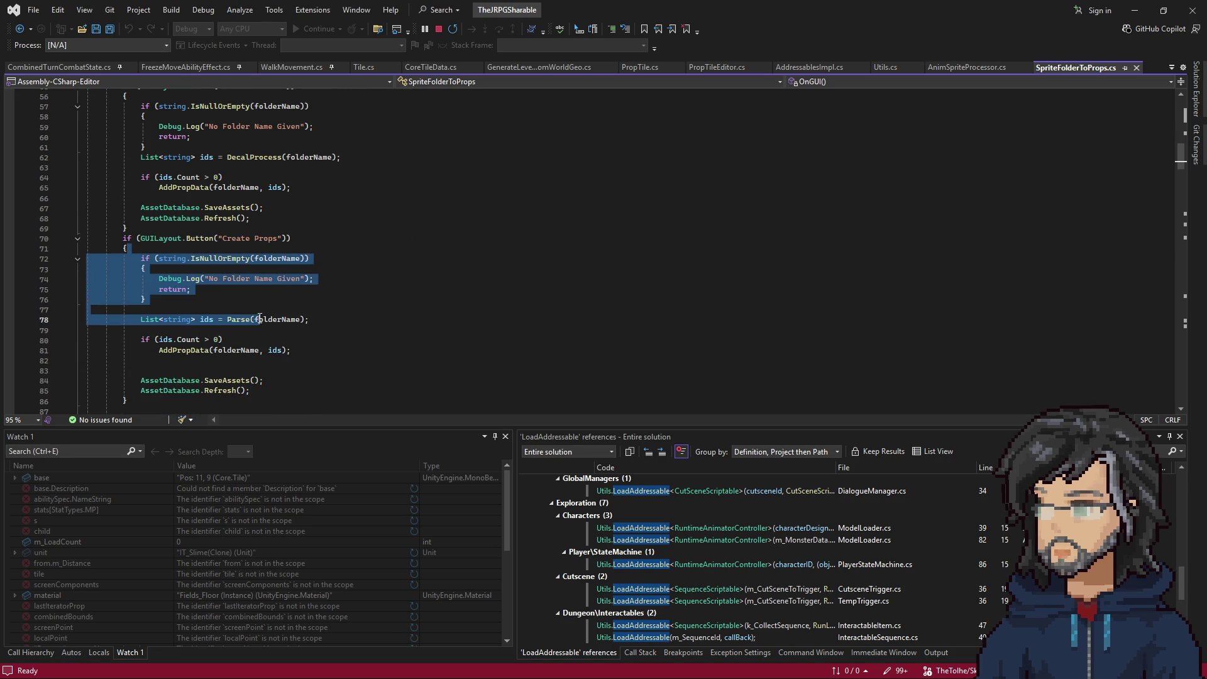
pyautogui.scroll(-2, 320, 317)
pyautogui.click(325, 290)
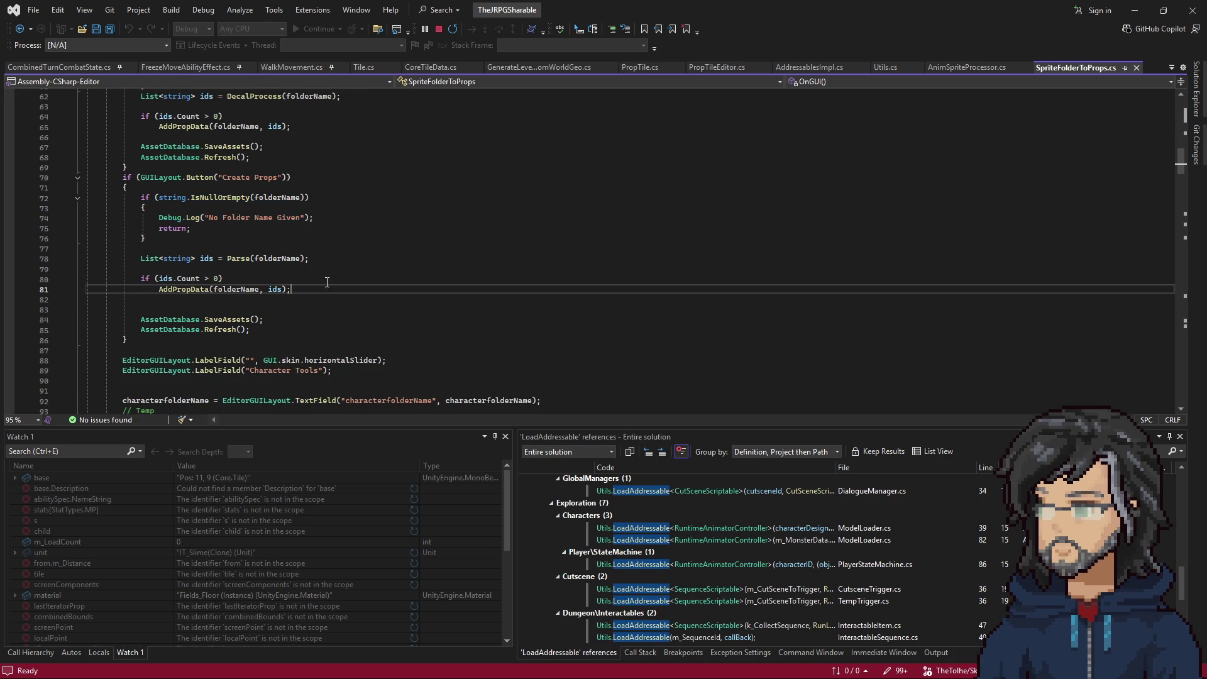
# Inspect the Parse call, ids variable and AddPropData call around lines 78-81.
pyautogui.doubleClick(244, 260)
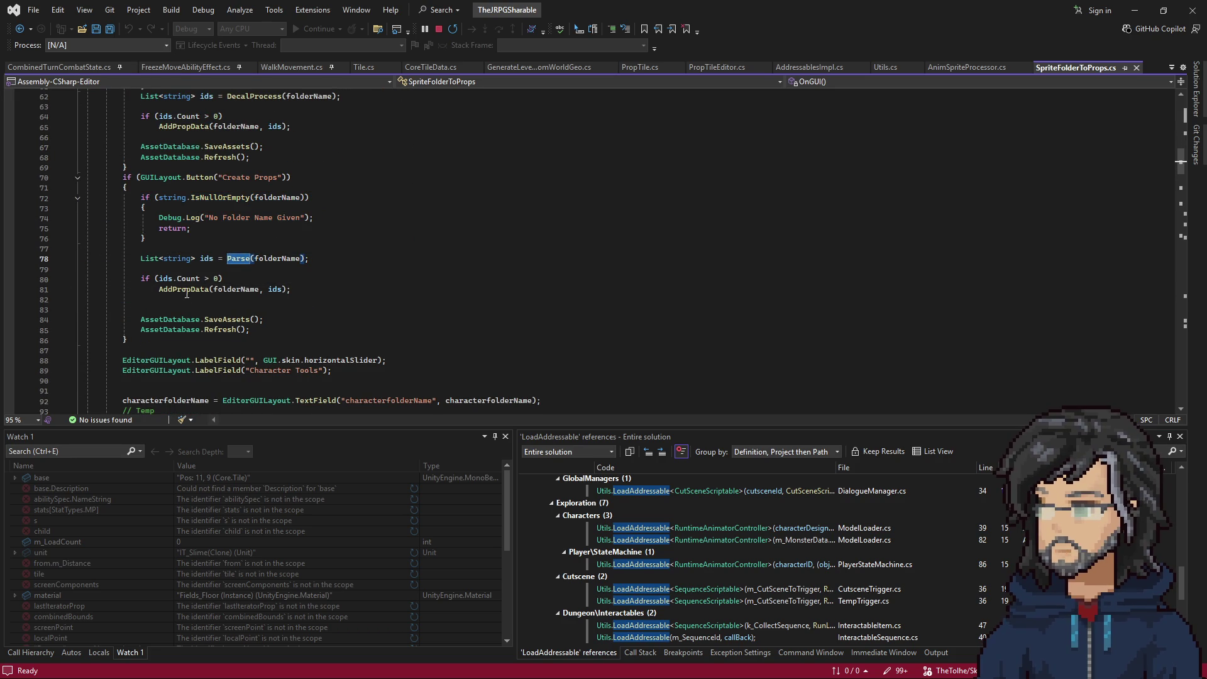
pyautogui.doubleClick(185, 291)
pyautogui.doubleClick(239, 258)
pyautogui.scroll(-4, 283, 277)
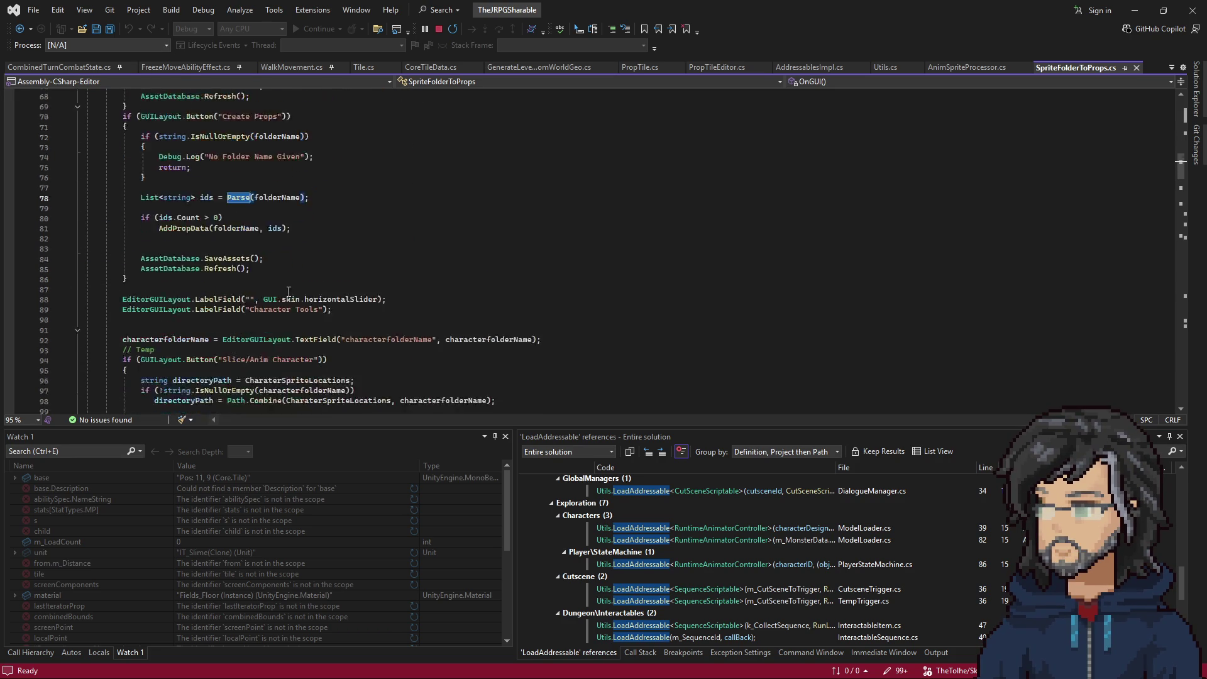
pyautogui.doubleClick(166, 156)
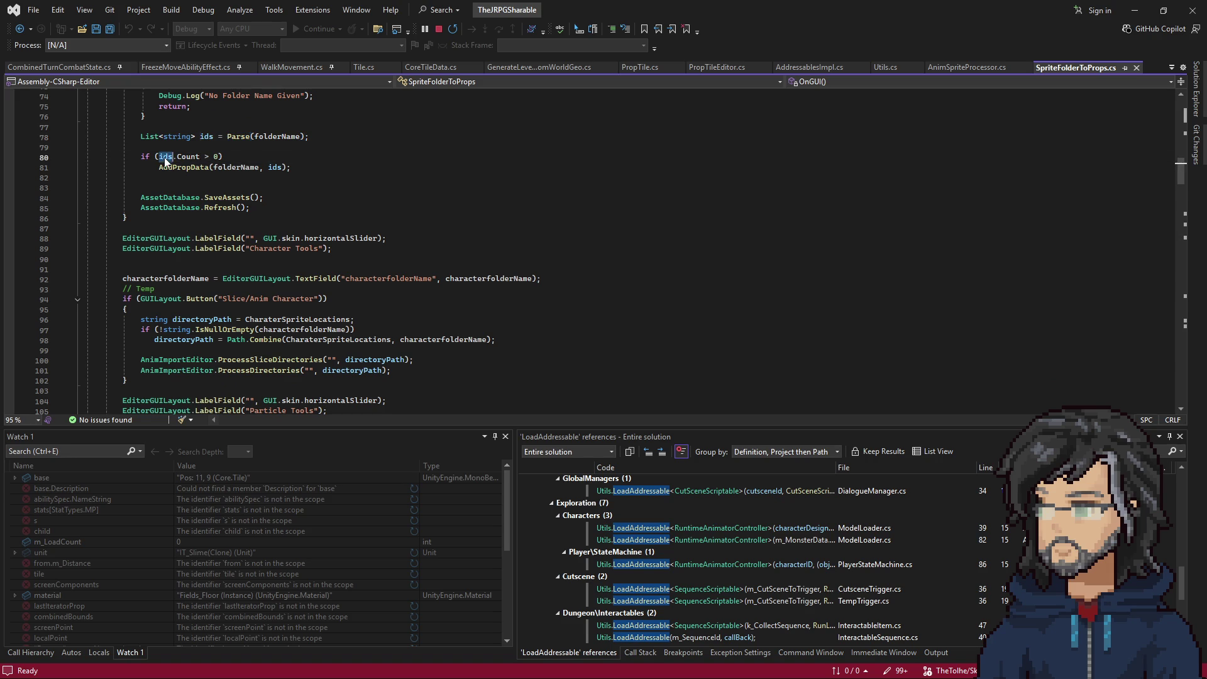
pyautogui.doubleClick(183, 167)
pyautogui.scroll(-20, 264, 223)
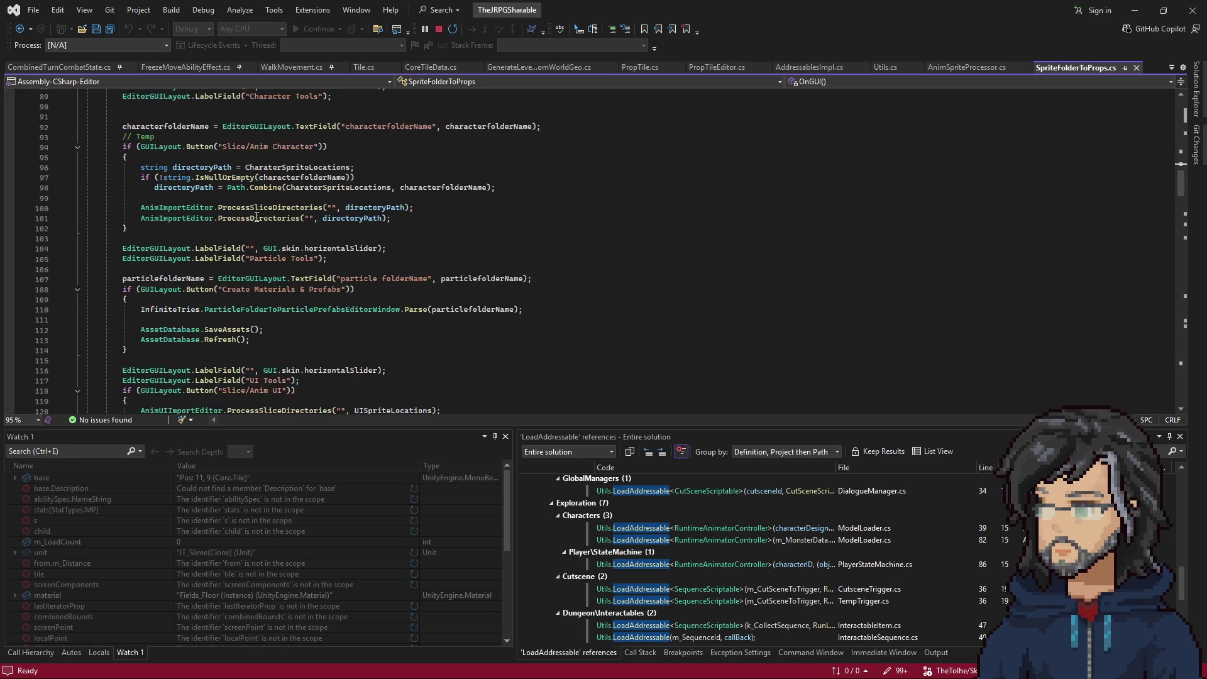
pyautogui.scroll(-20, 266, 231)
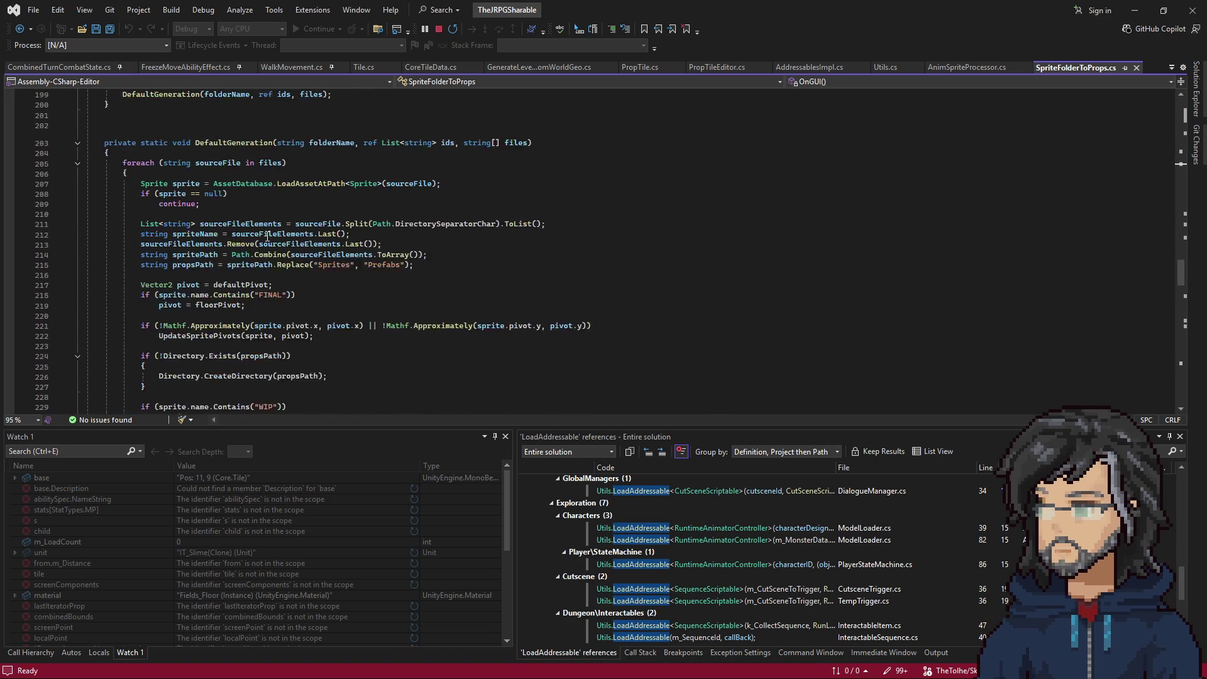
# Find the AddPropData method definition with Ctrl+F and read its body.
pyautogui.hotkey('ctrl', 'f')
pyautogui.press('Return')
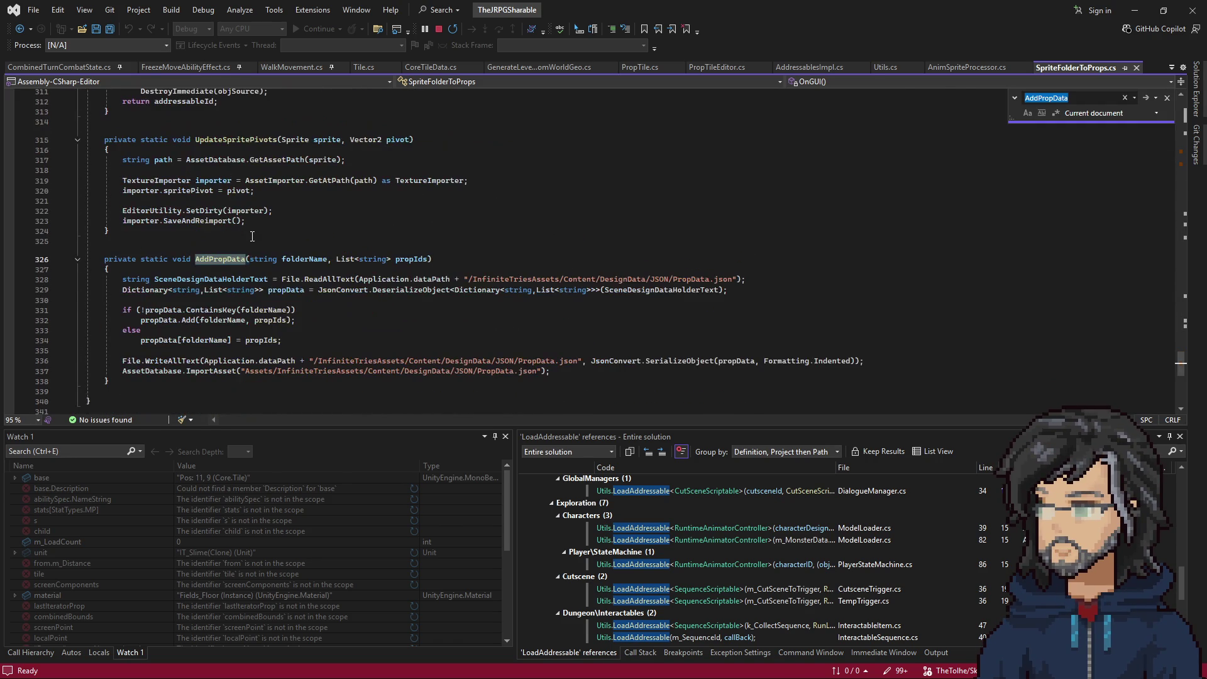
pyautogui.scroll(-2, 324, 293)
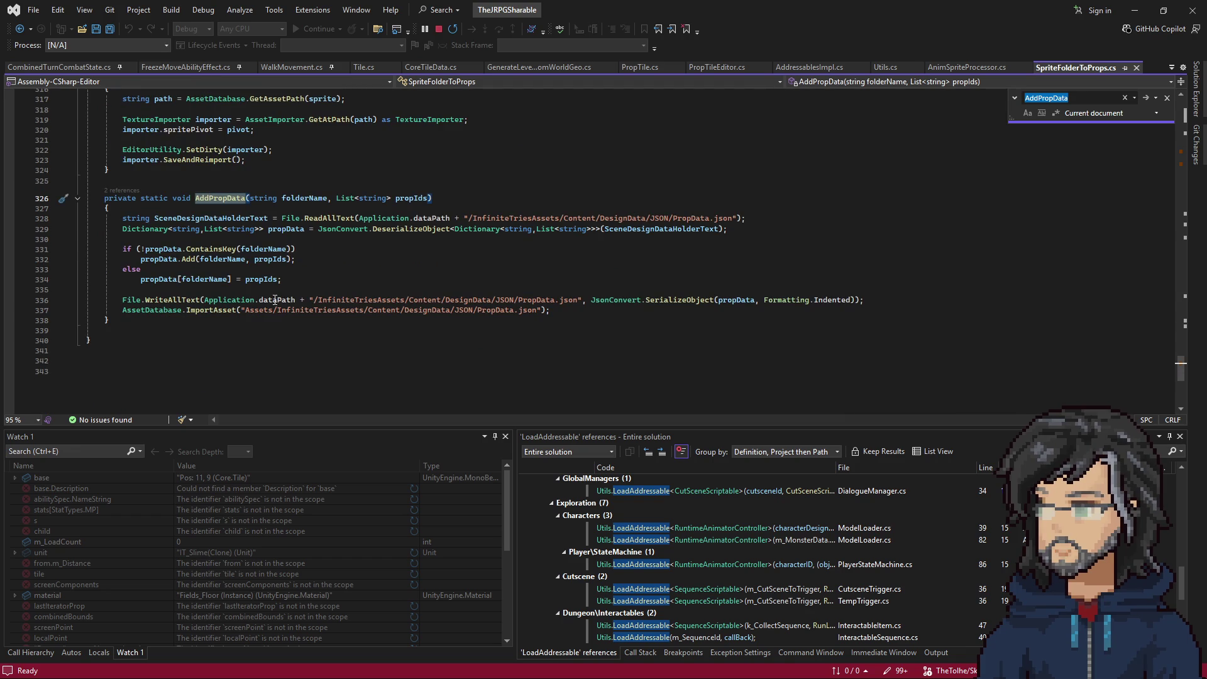
pyautogui.moveTo(108, 208)
pyautogui.mouseDown()
pyautogui.moveTo(729, 234)
pyautogui.moveTo(573, 314)
pyautogui.mouseUp()
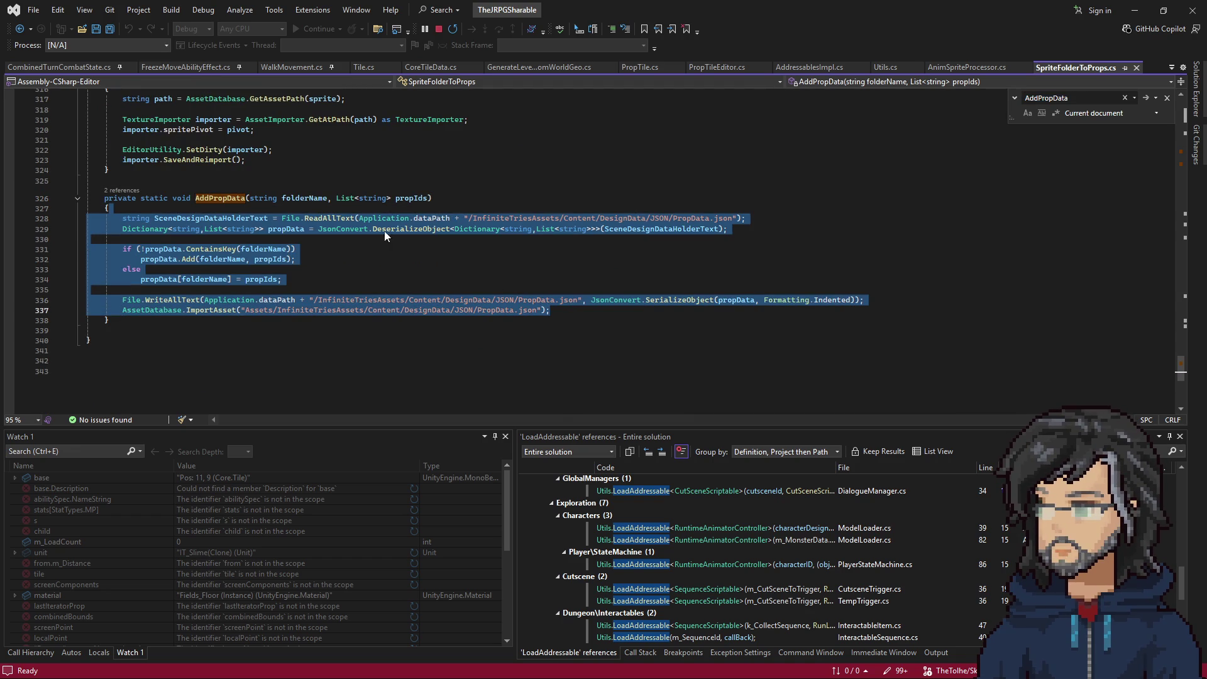
pyautogui.doubleClick(225, 198)
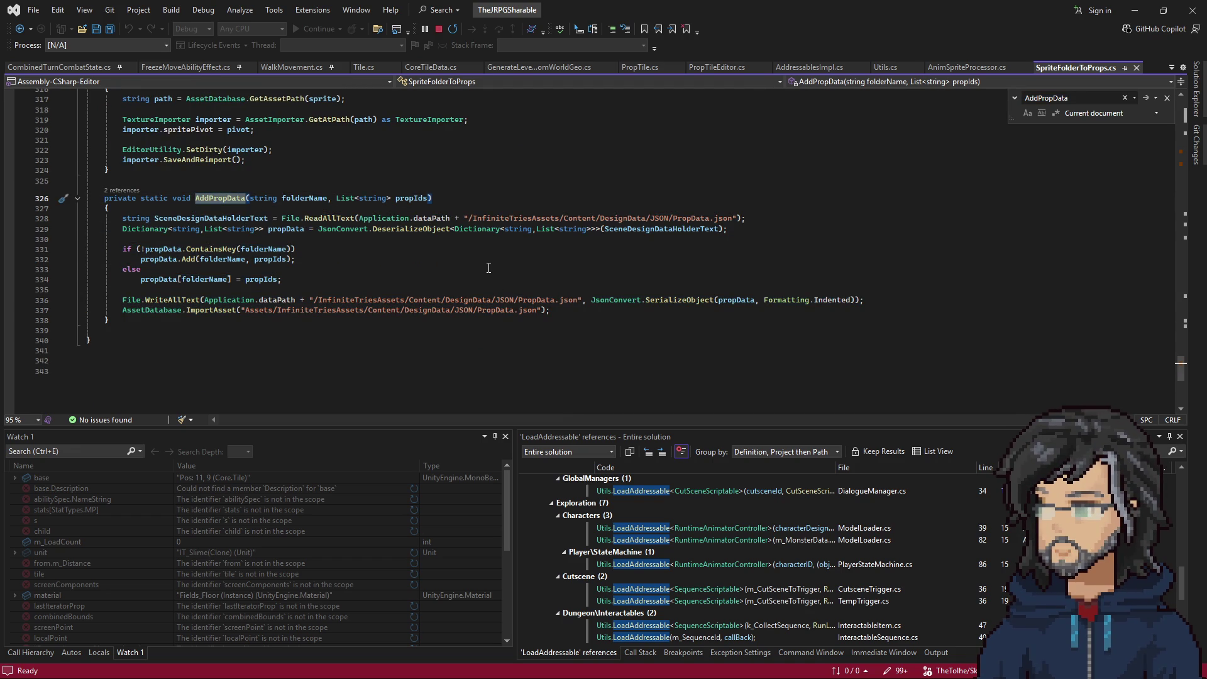
pyautogui.hotkey('ctrl', 'f')
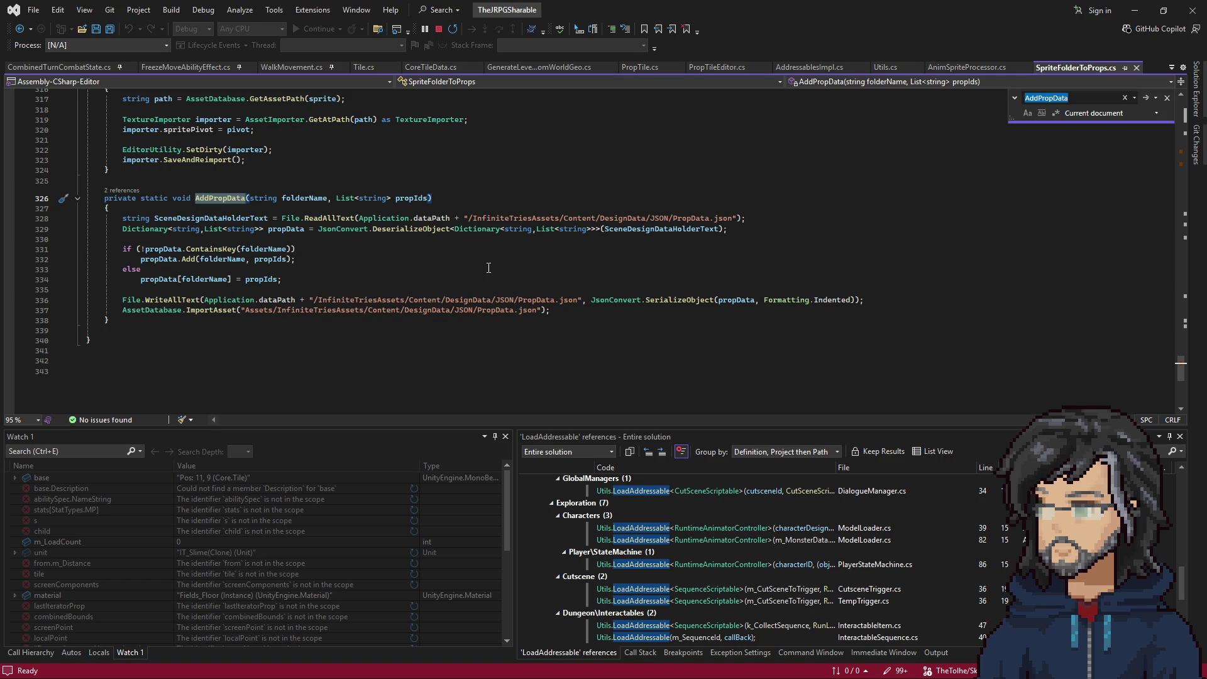
pyautogui.press('Return')
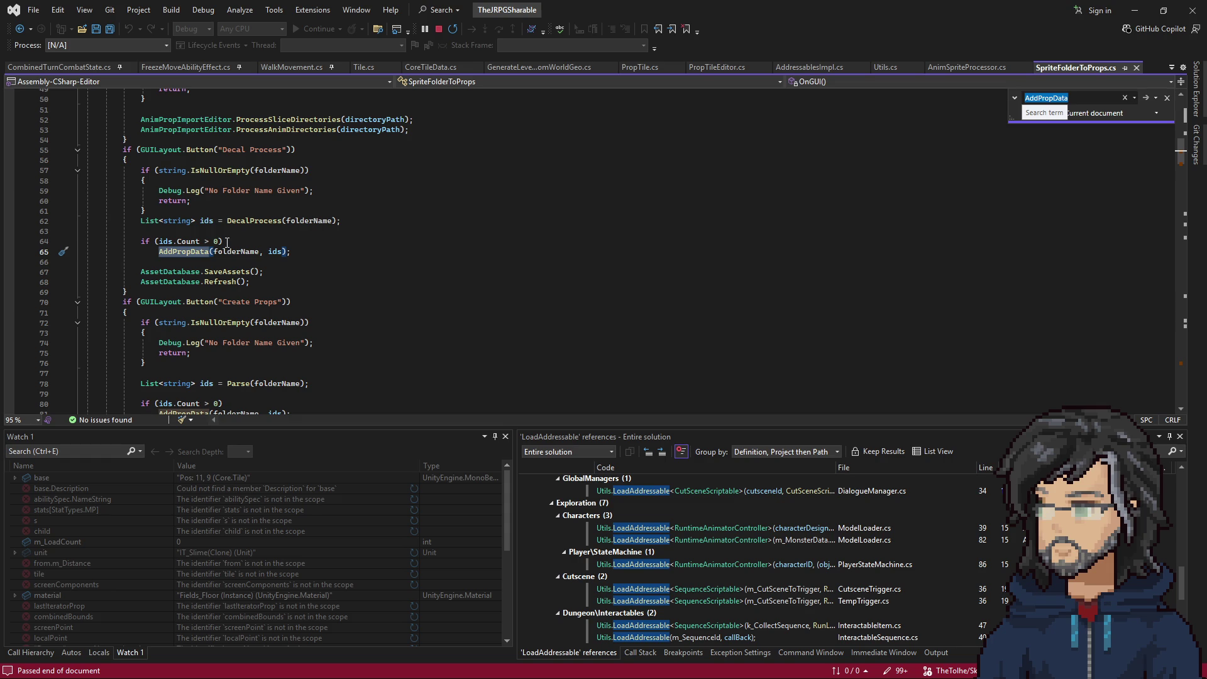
# Go to the definition of Parse from its call on line 78.
pyautogui.scroll(2, 261, 247)
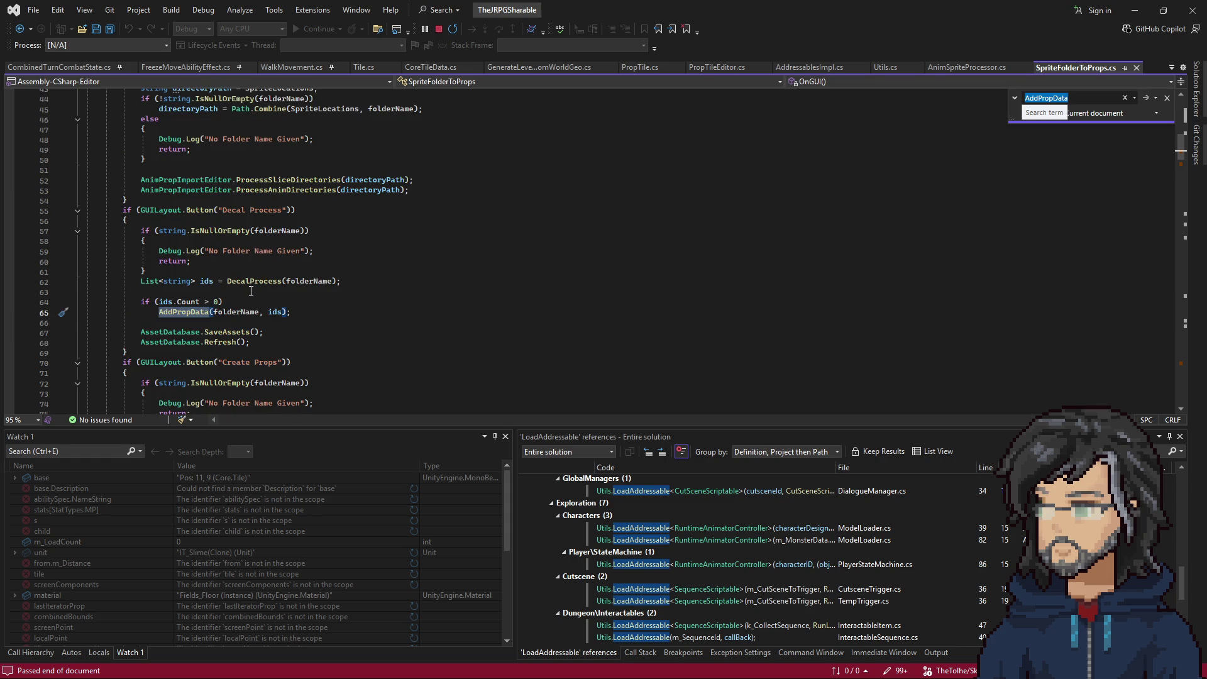
pyautogui.scroll(-5, 251, 291)
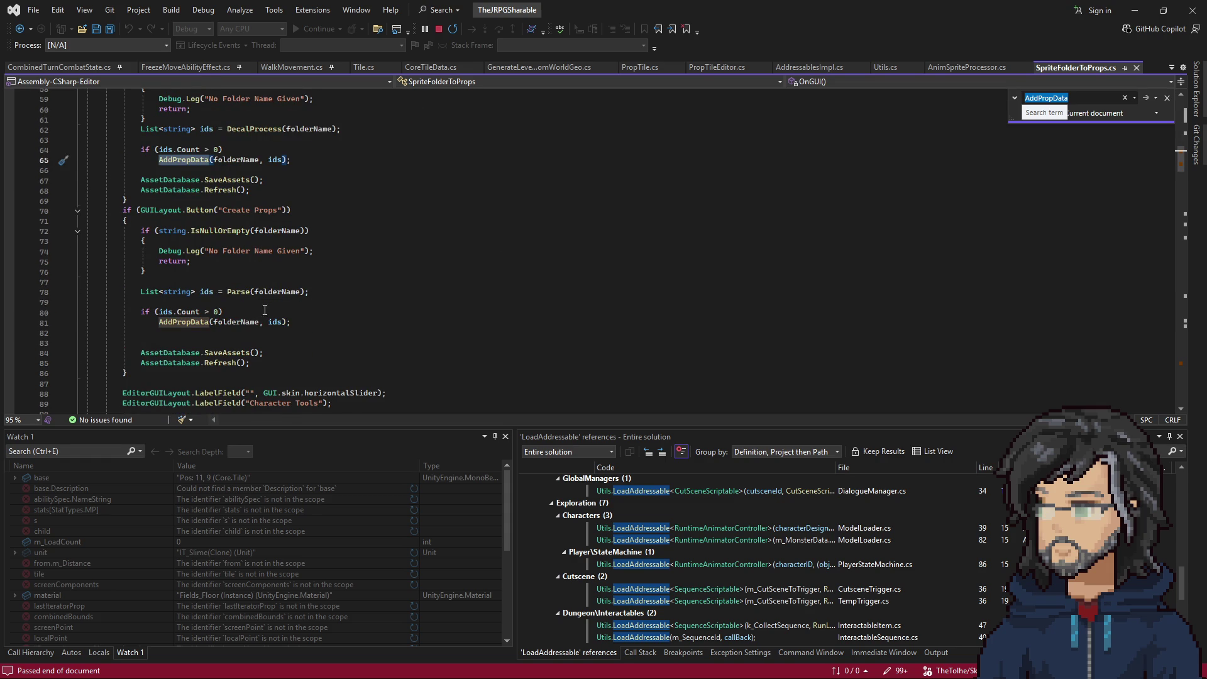
pyautogui.scroll(-2, 264, 310)
pyautogui.rightClick(238, 231)
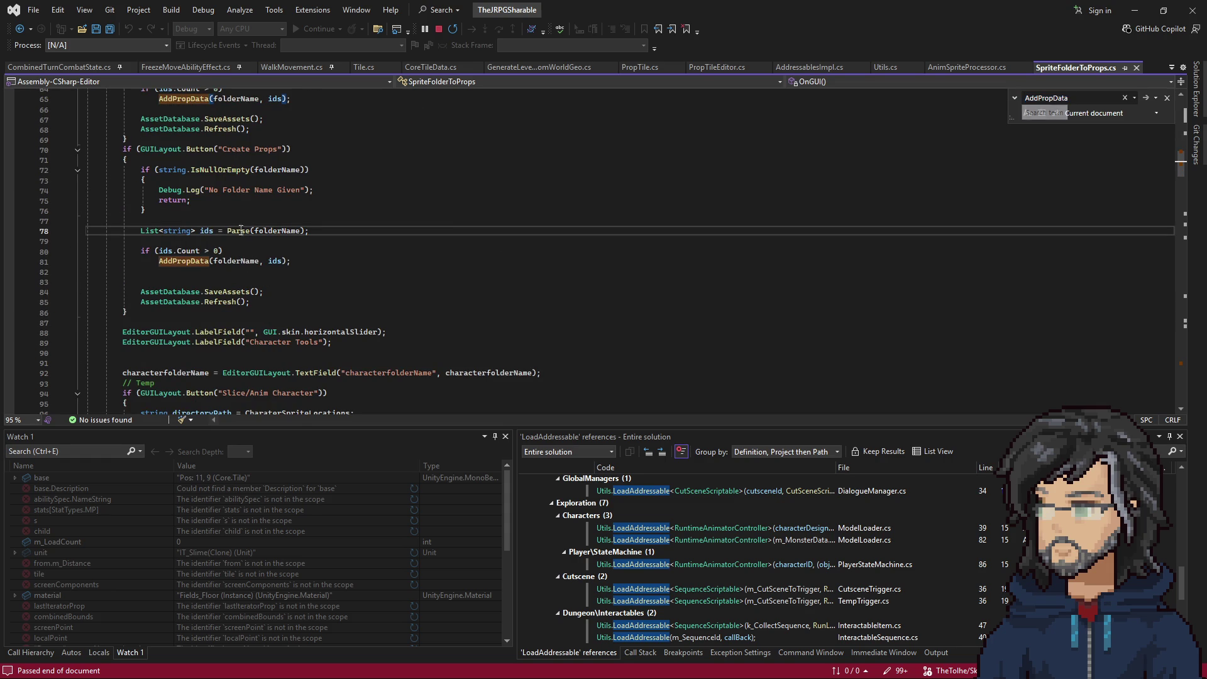
pyautogui.click(294, 309)
pyautogui.scroll(-1, 294, 308)
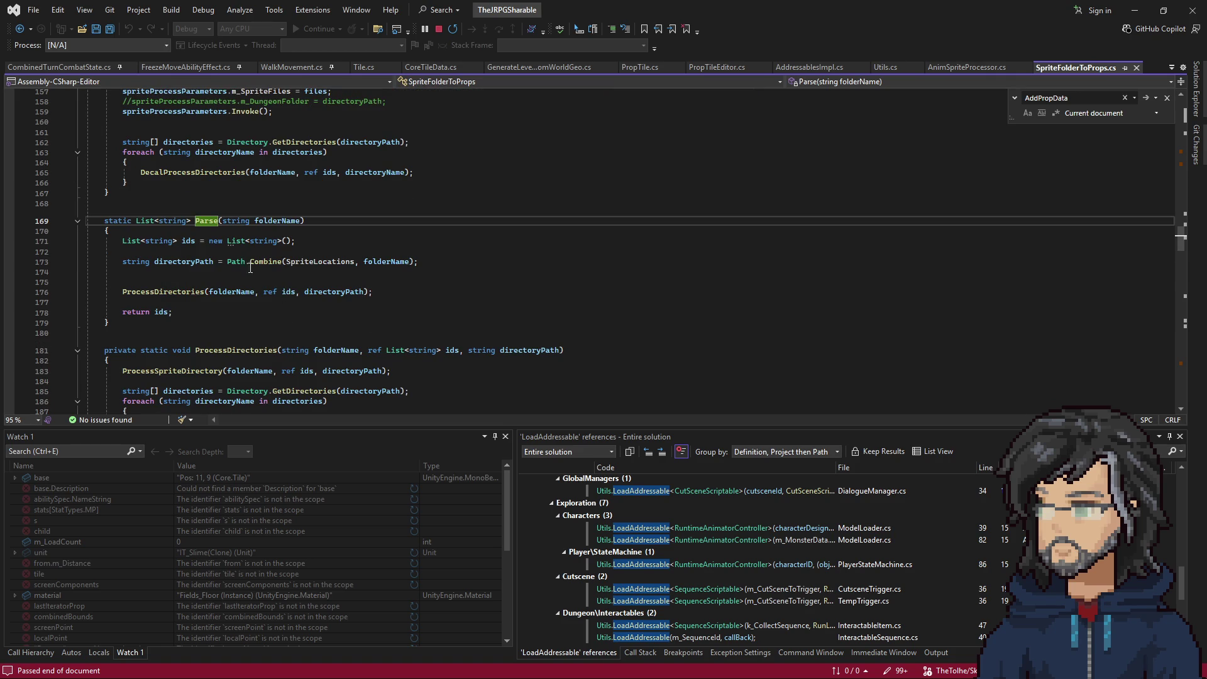
# Follow the calls from ProcessDirectories through ProcessSpriteDirectory to DefaultGeneration.
pyautogui.click(162, 292)
pyautogui.rightClick(170, 291)
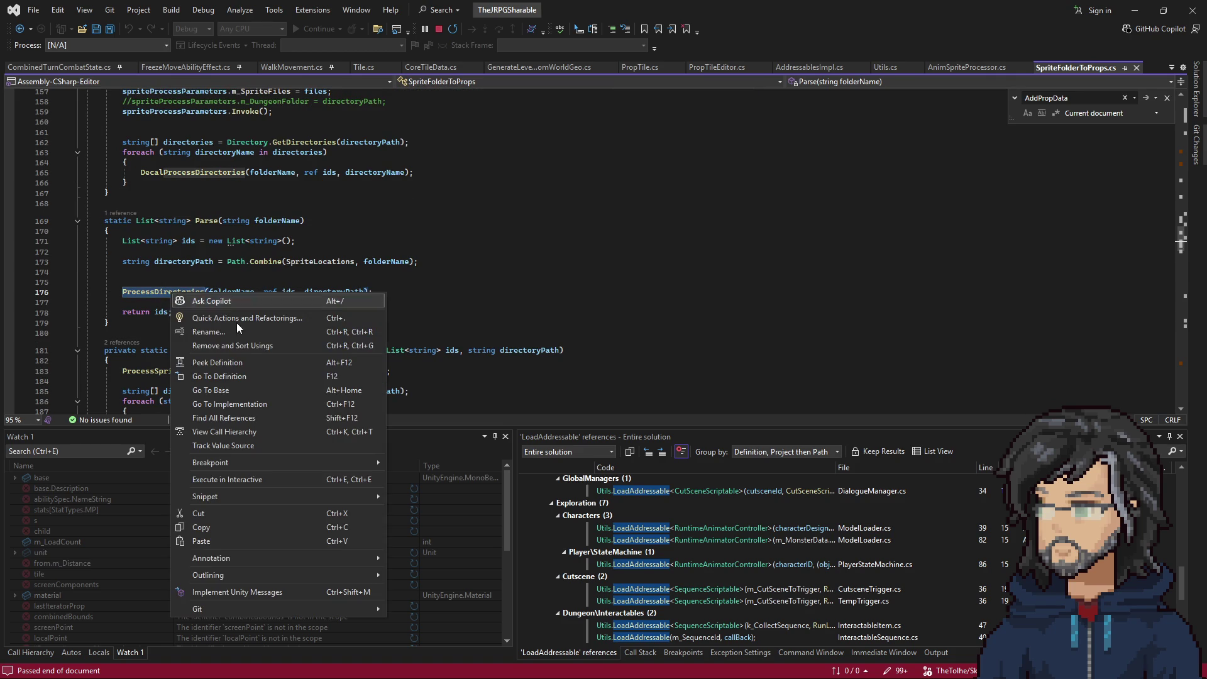
pyautogui.click(232, 375)
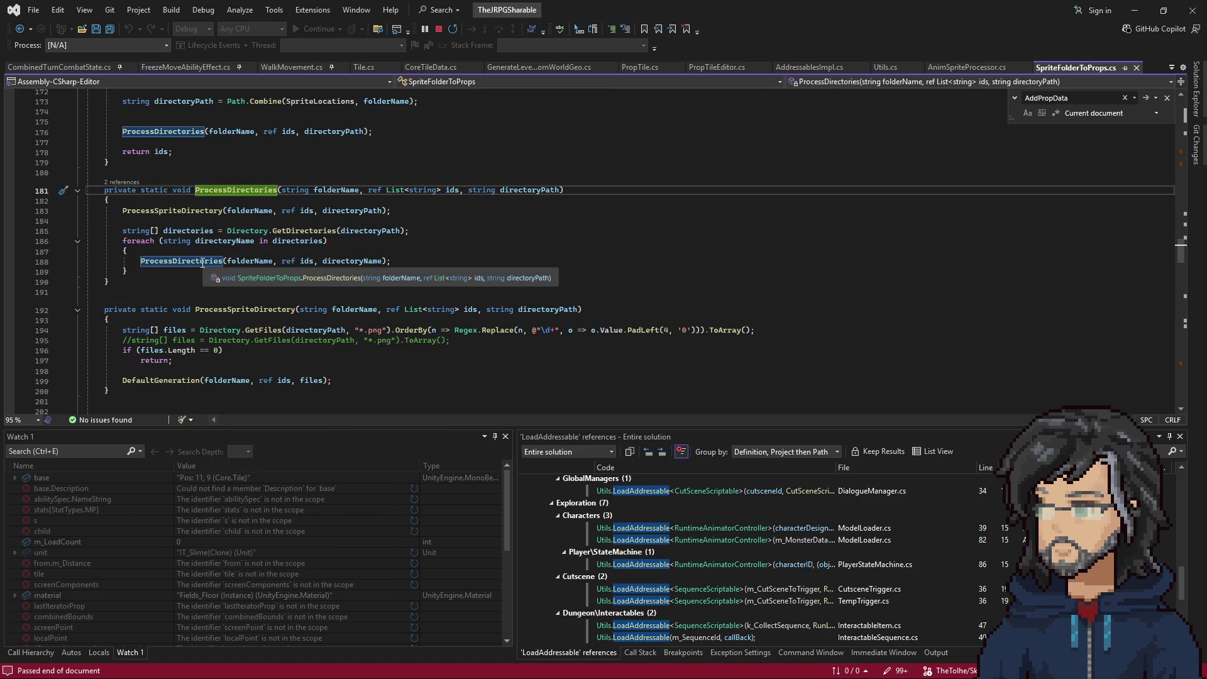
pyautogui.click(182, 211)
pyautogui.scroll(-4, 271, 300)
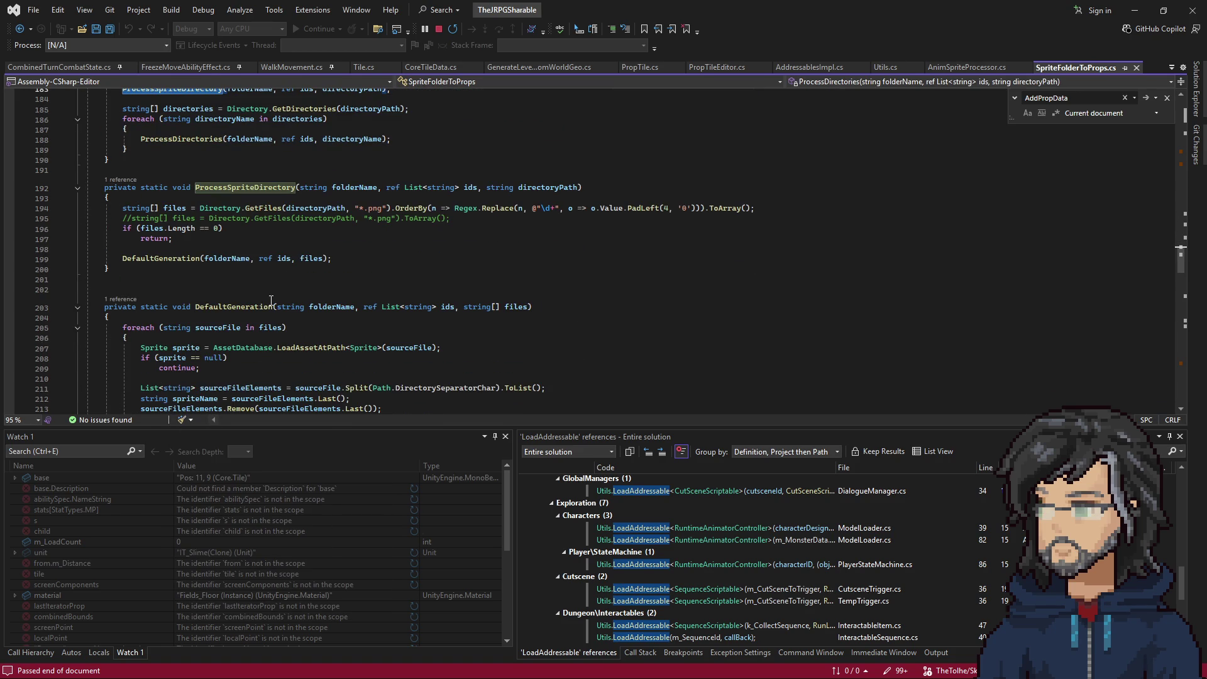
pyautogui.click(168, 259)
# Read DefaultGeneration's loop: spritePath/propsPath, the line 229 WIP check, and CreateProp.
pyautogui.scroll(-4, 251, 271)
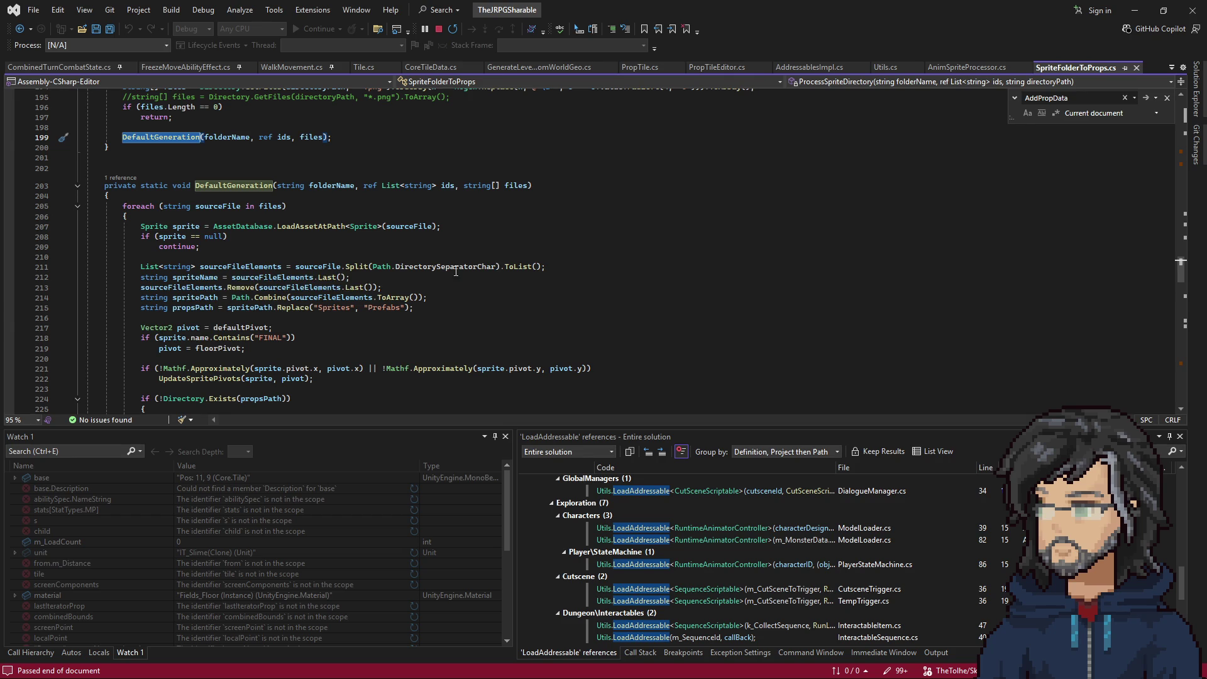
pyautogui.scroll(-2, 358, 247)
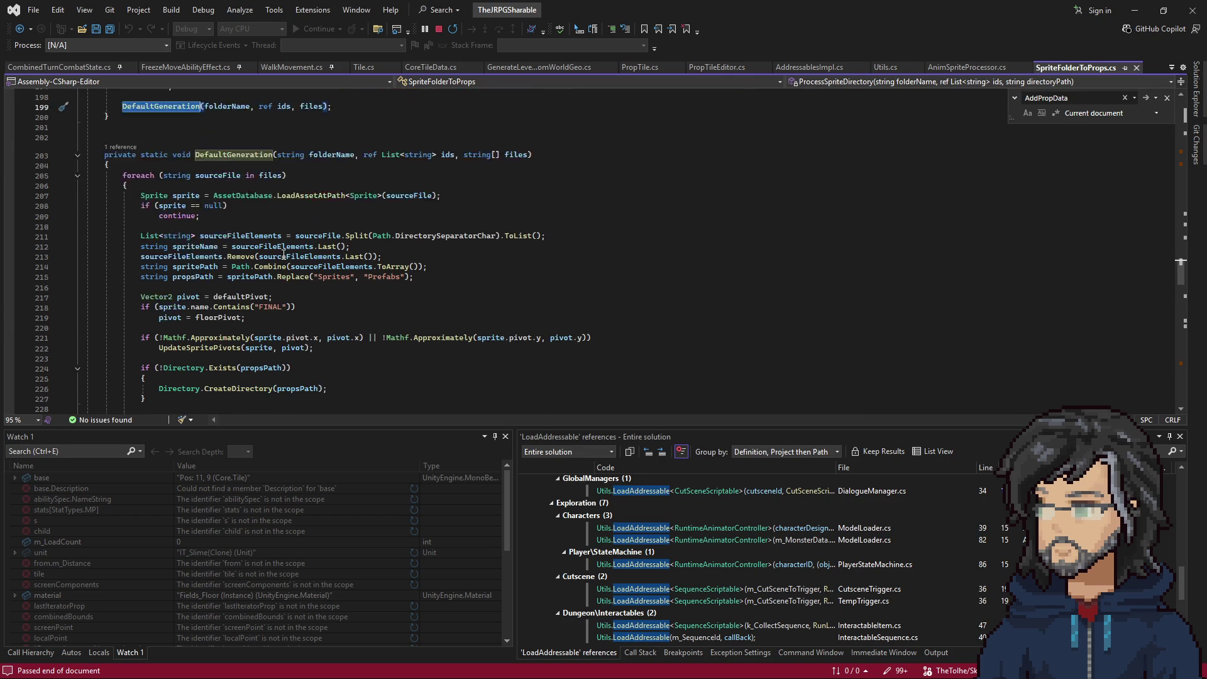
pyautogui.scroll(-1, 227, 287)
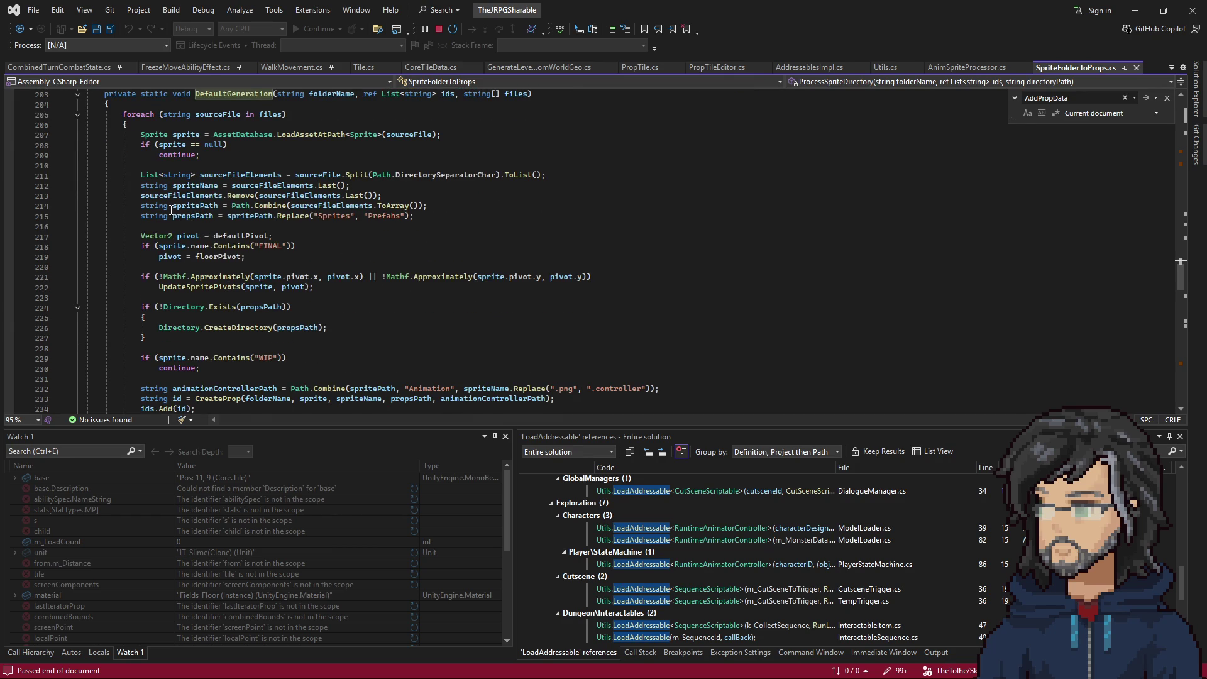
pyautogui.moveTo(172, 208); pyautogui.dragTo(421, 216)
pyautogui.scroll(-1, 431, 216)
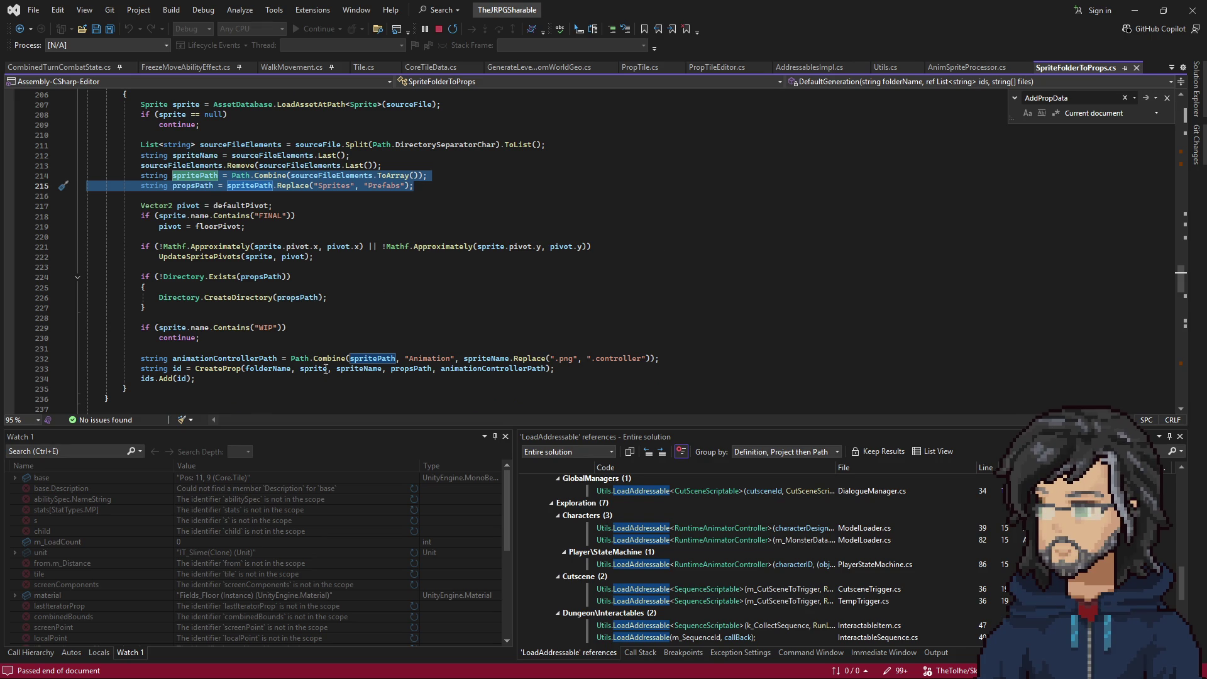
pyautogui.moveTo(158, 328); pyautogui.dragTo(273, 328)
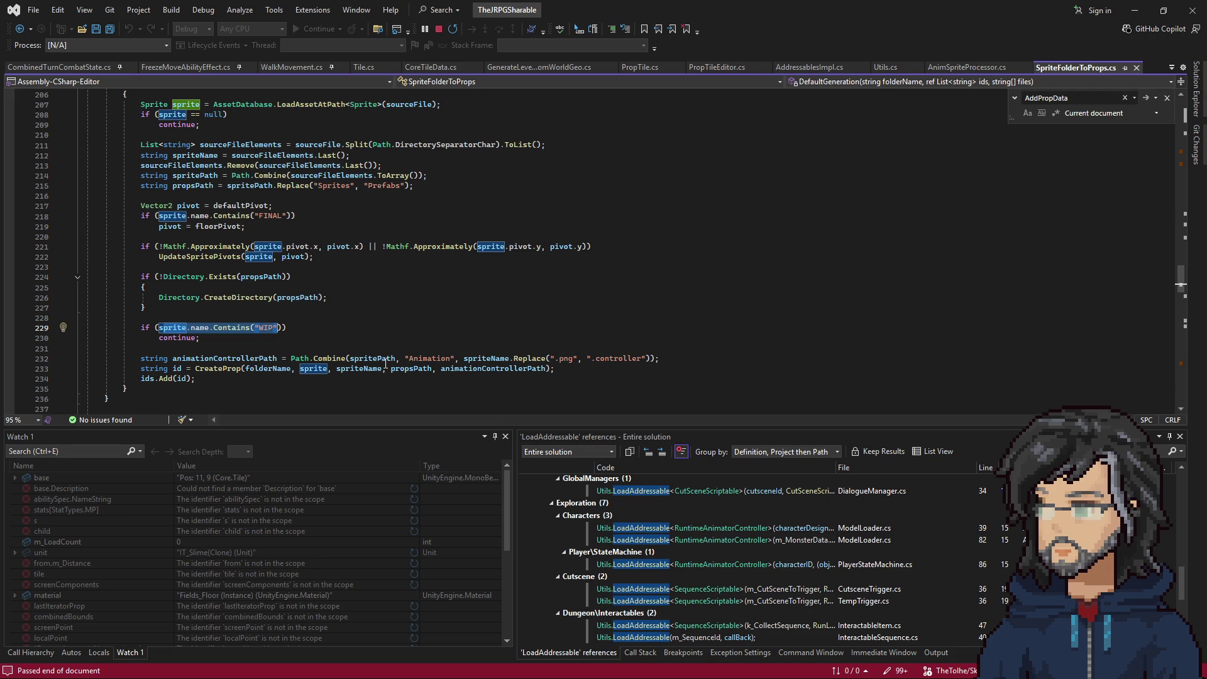
pyautogui.moveTo(174, 359); pyautogui.dragTo(234, 378)
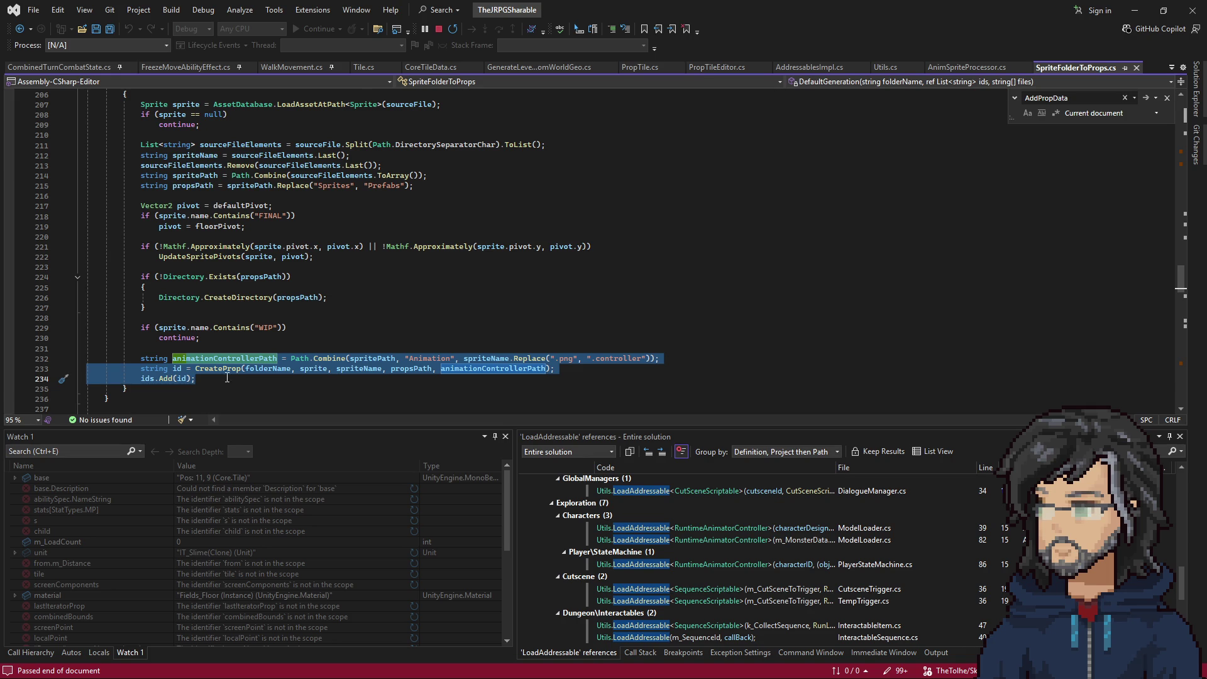
pyautogui.moveTo(256, 293)
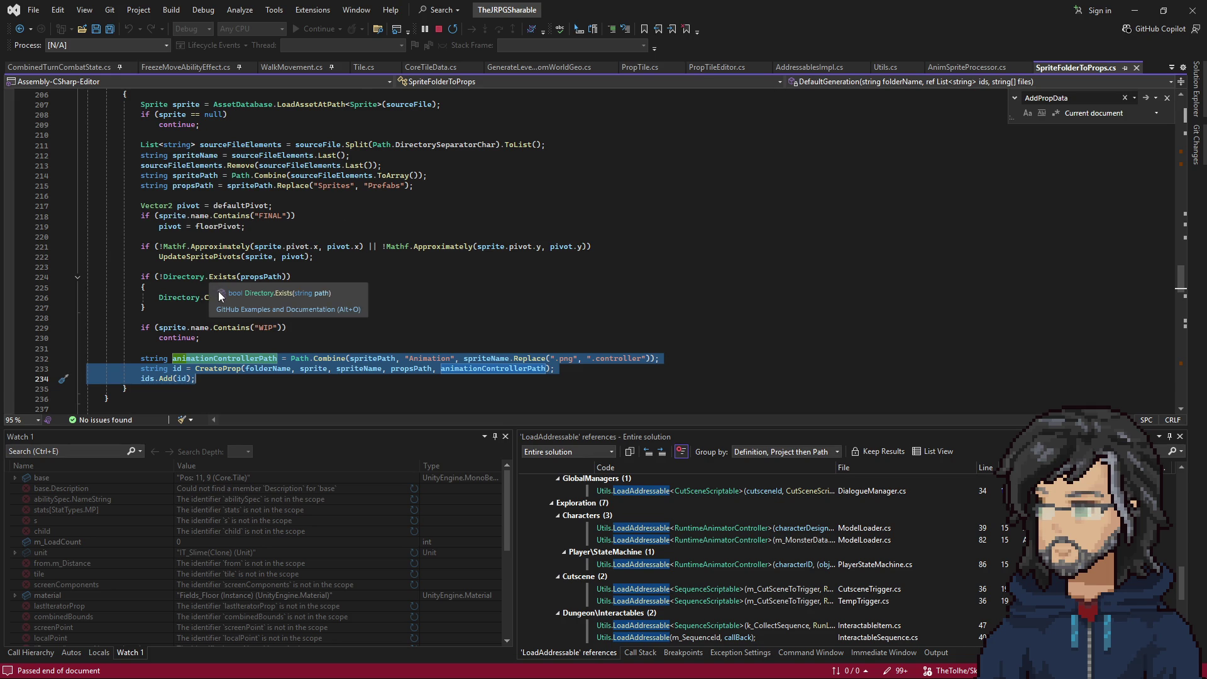
pyautogui.scroll(2, 339, 334)
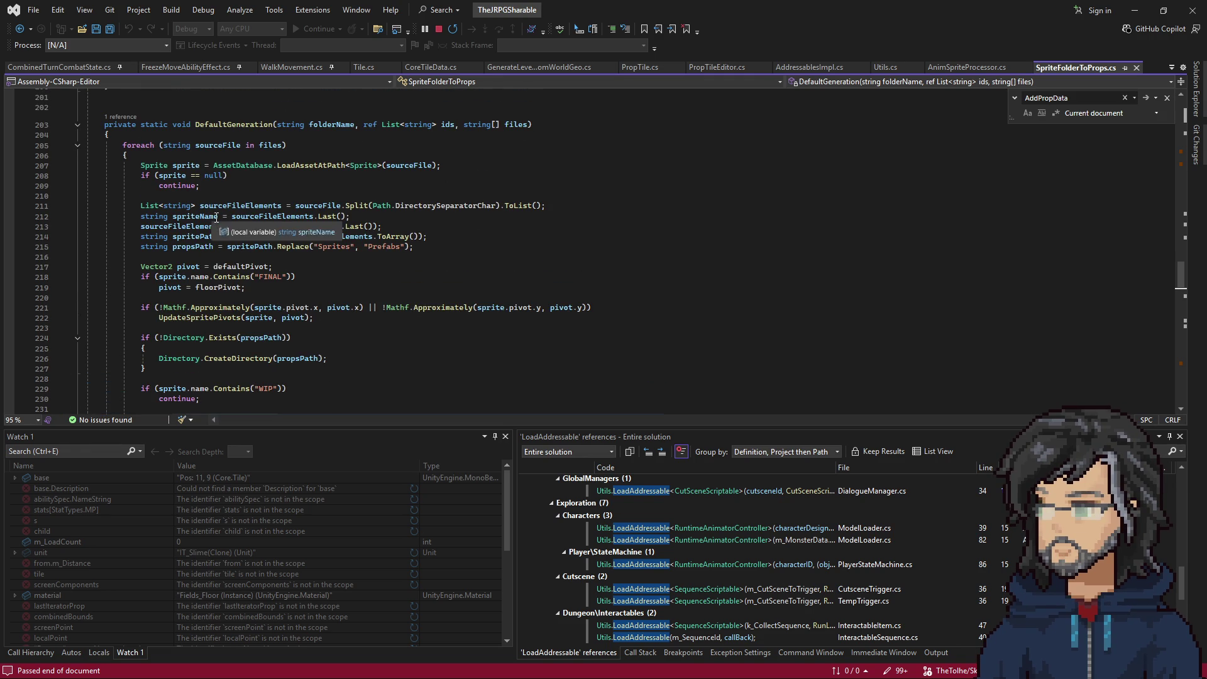
pyautogui.click(186, 165)
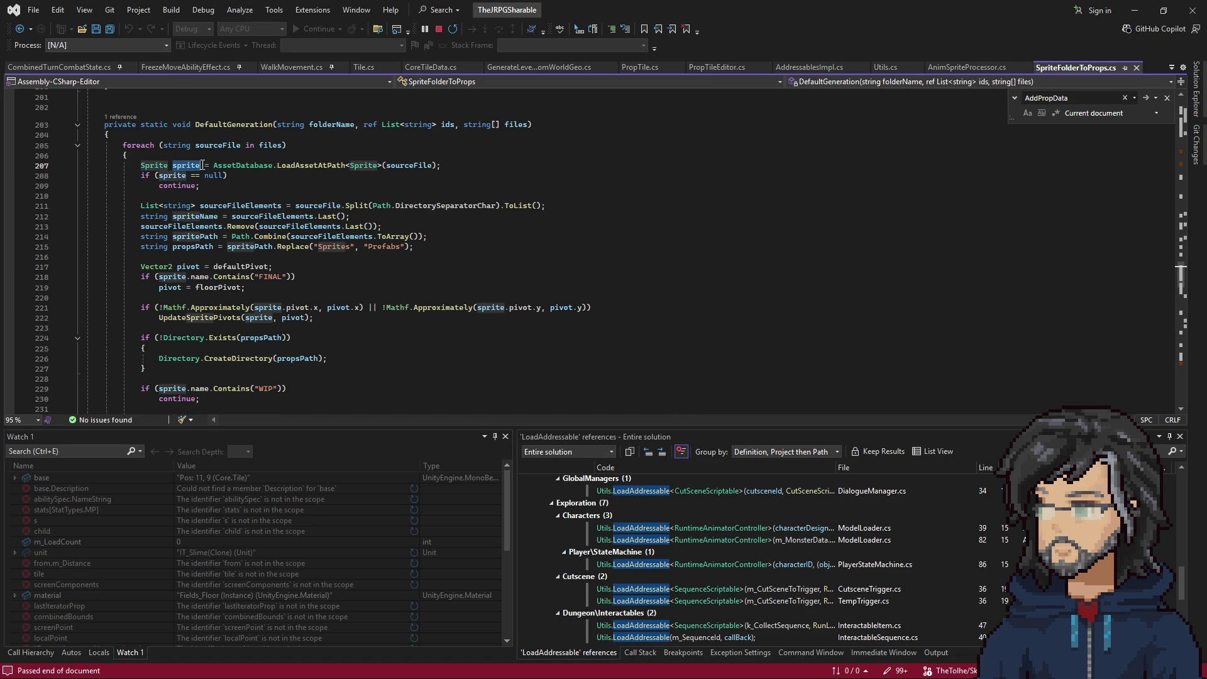
pyautogui.scroll(-2, 393, 176)
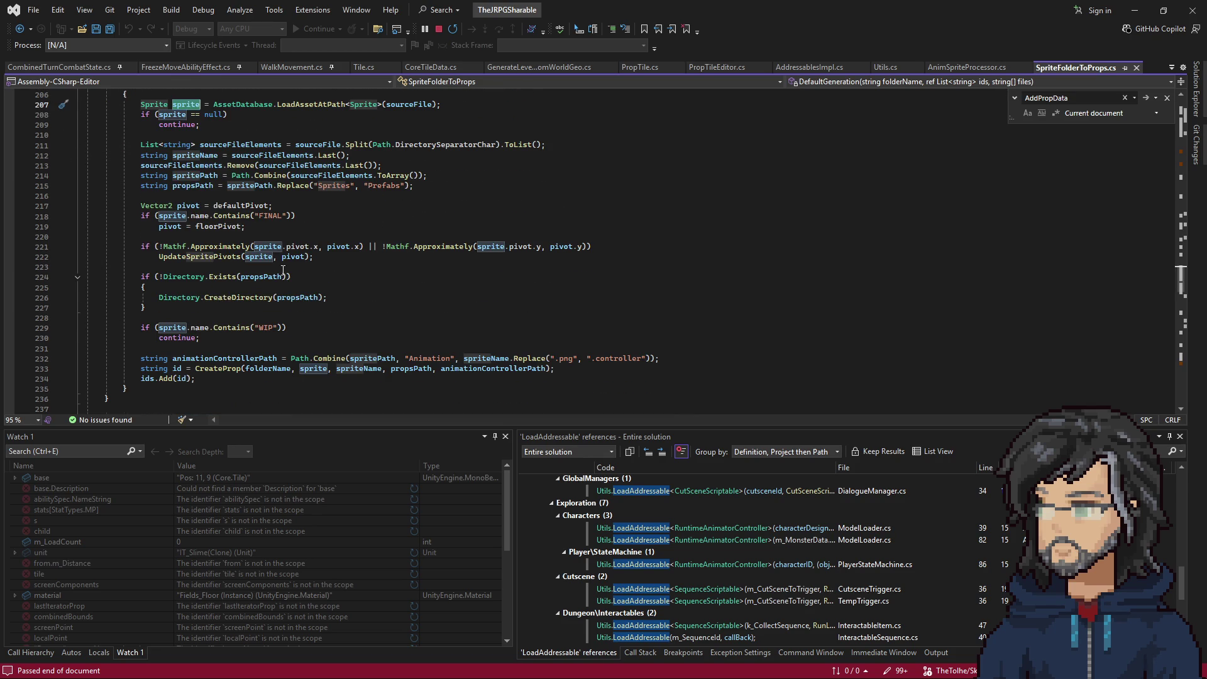
pyautogui.scroll(-1, 252, 326)
pyautogui.doubleClick(214, 341)
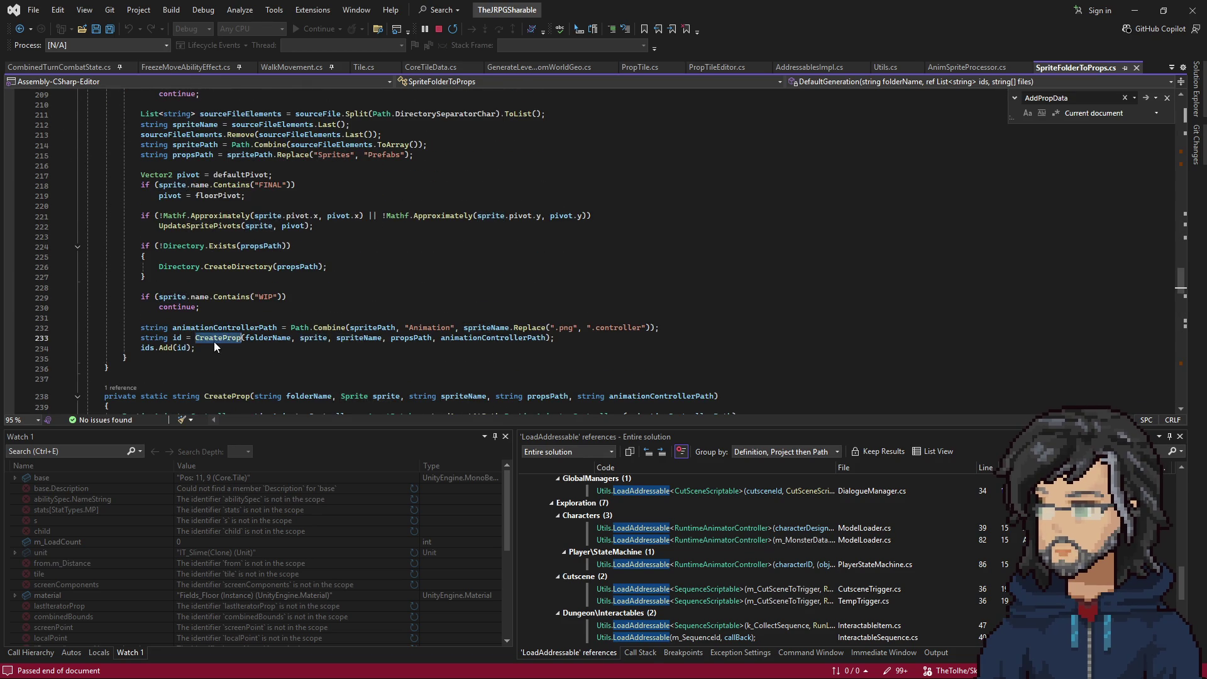
pyautogui.scroll(-5, 333, 359)
pyautogui.scroll(-9, 301, 315)
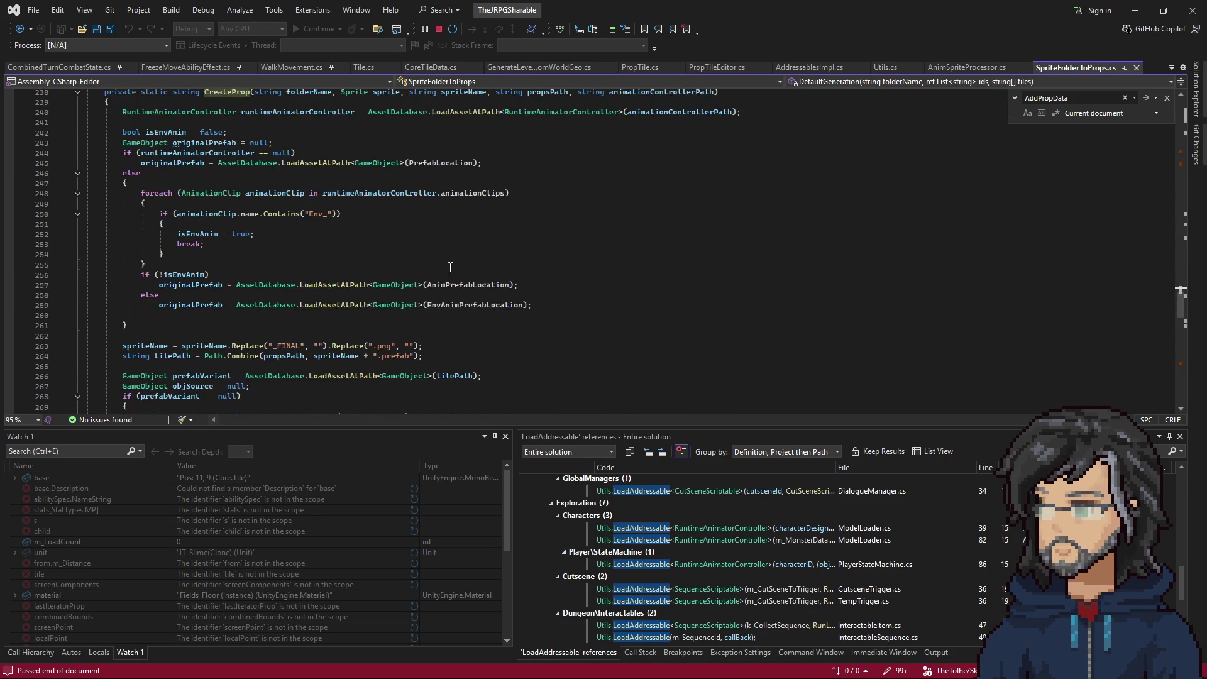
pyautogui.scroll(-2, 402, 287)
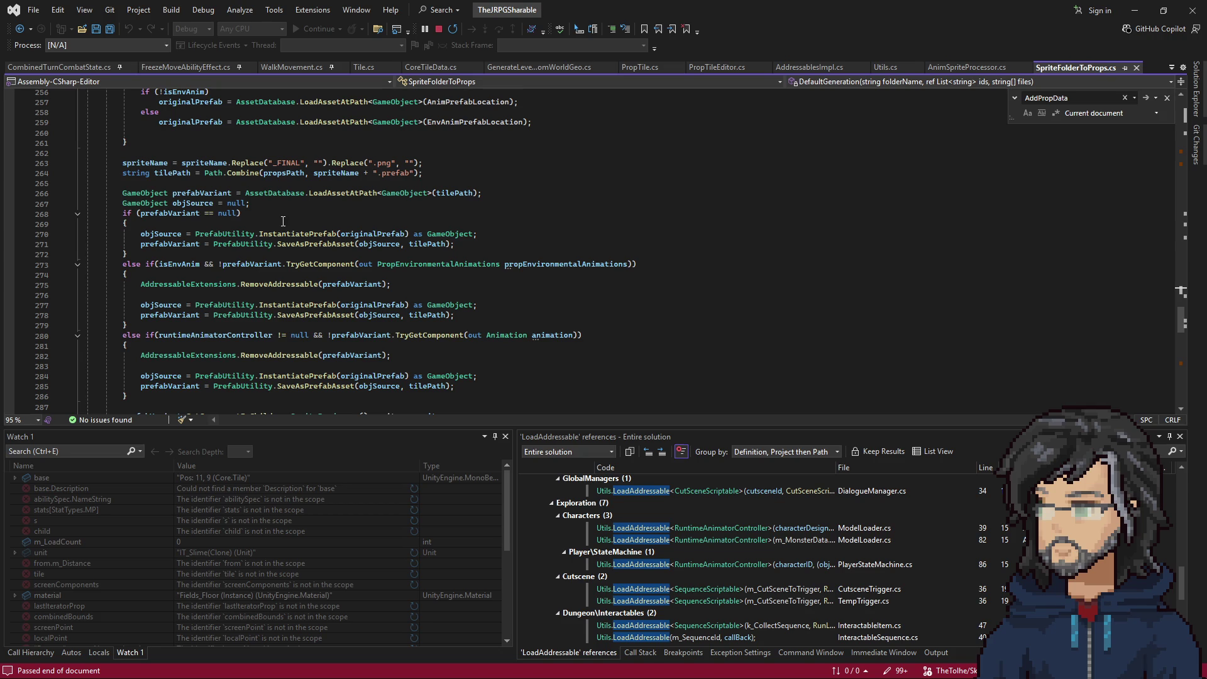
pyautogui.scroll(-4, 283, 221)
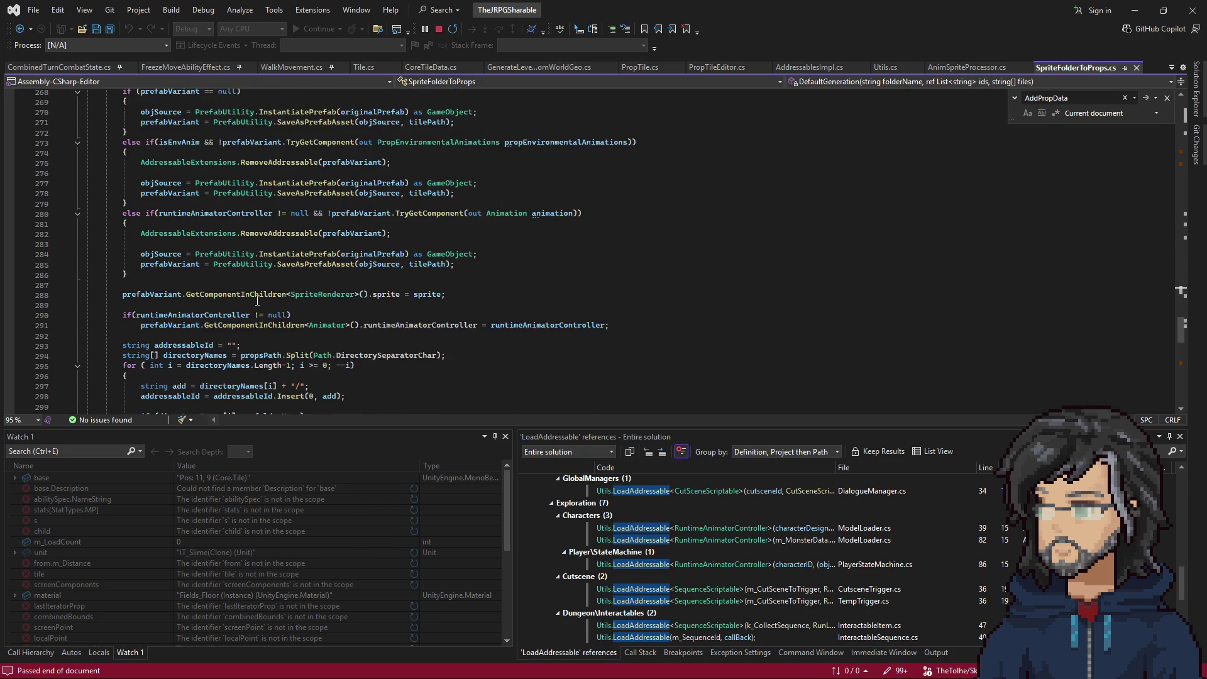
pyautogui.scroll(-3, 257, 301)
pyautogui.scroll(-2, 257, 297)
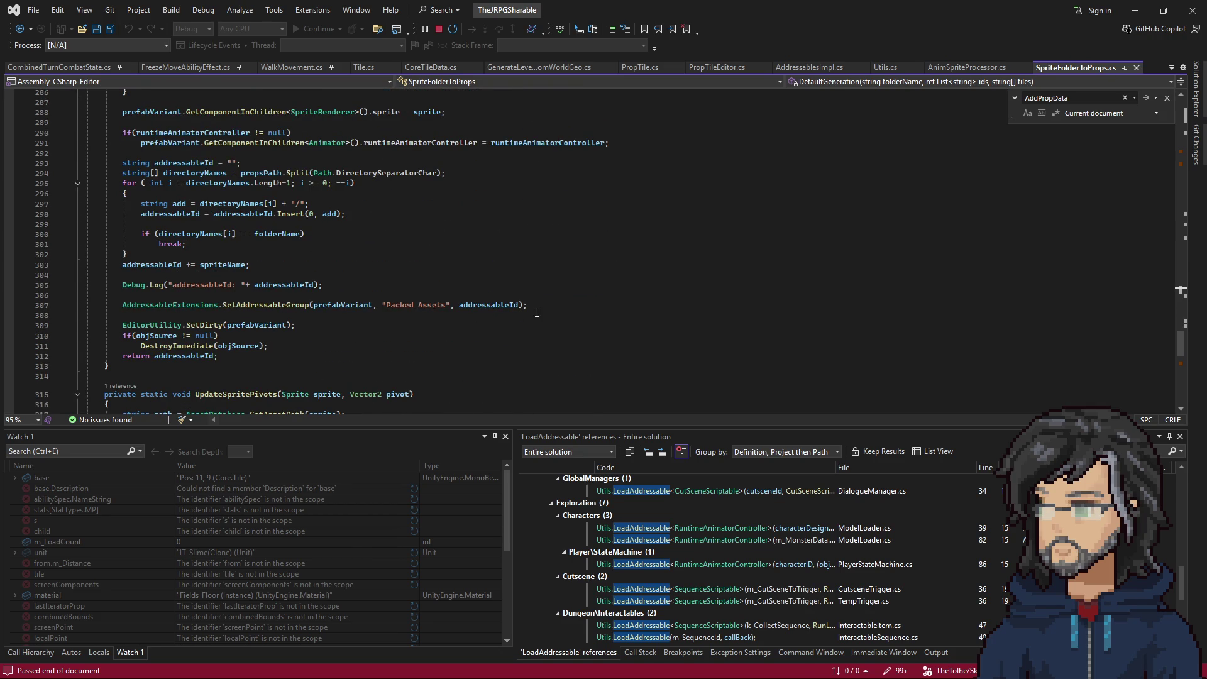
pyautogui.moveTo(537, 312); pyautogui.dragTo(537, 294)
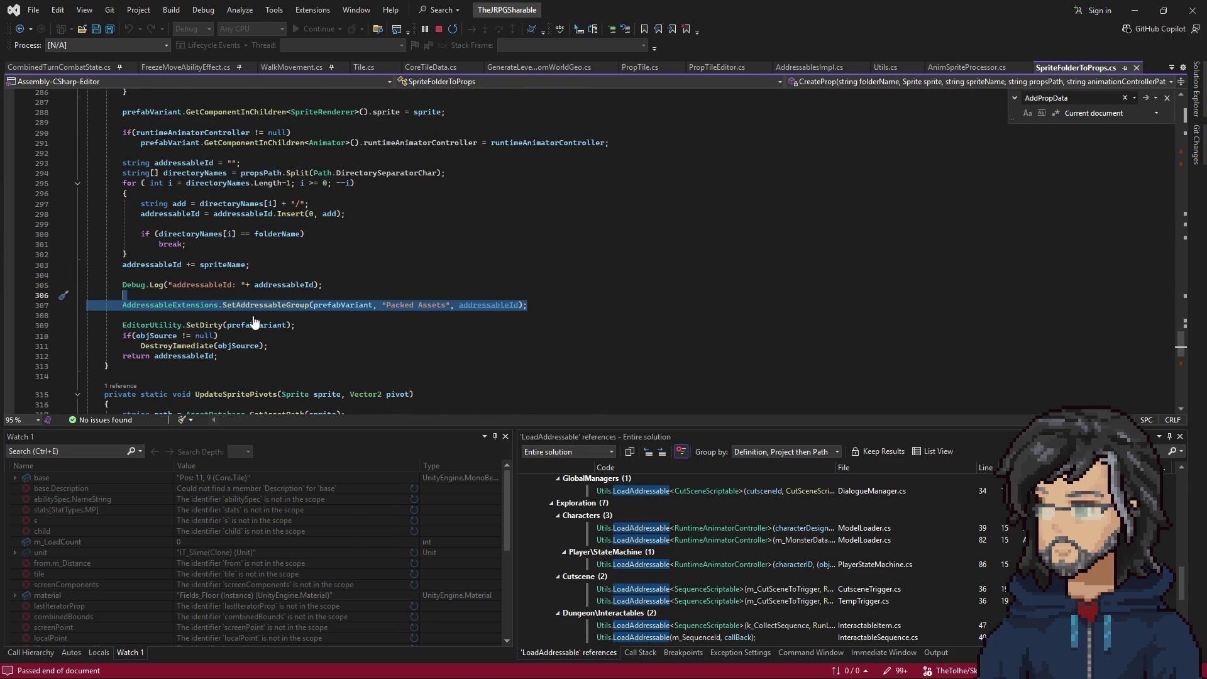
pyautogui.scroll(20, 371, 312)
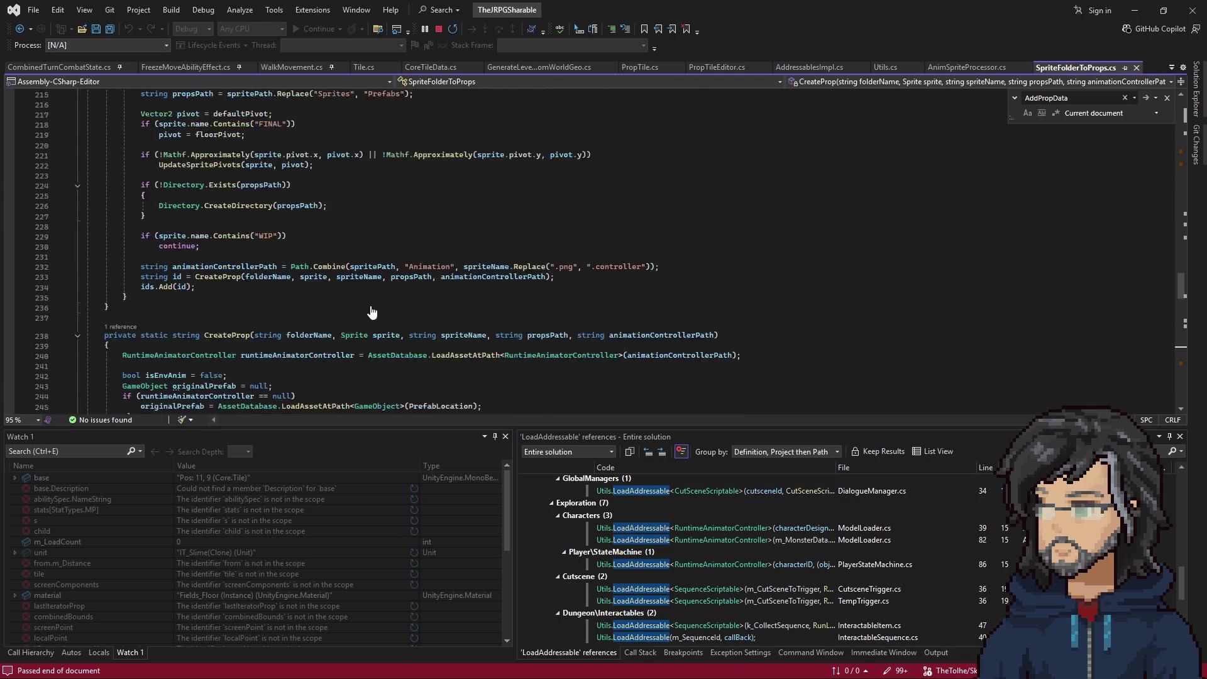
pyautogui.scroll(3, 372, 312)
pyautogui.click(179, 309)
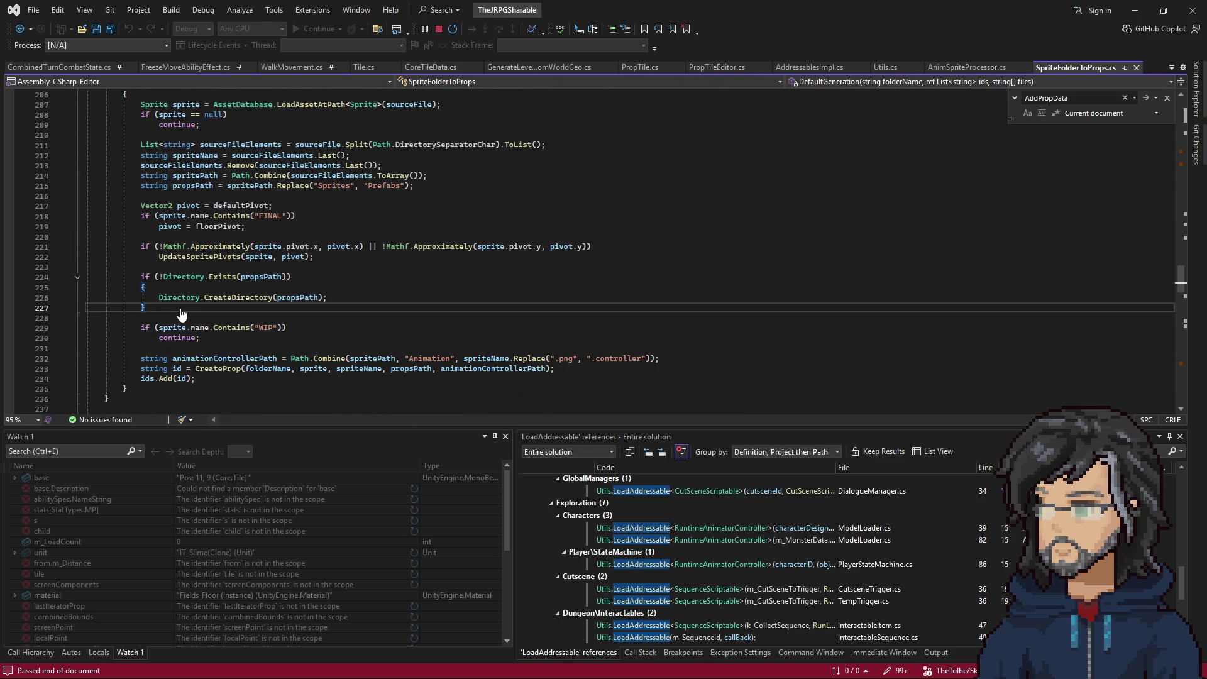
pyautogui.scroll(2, 229, 290)
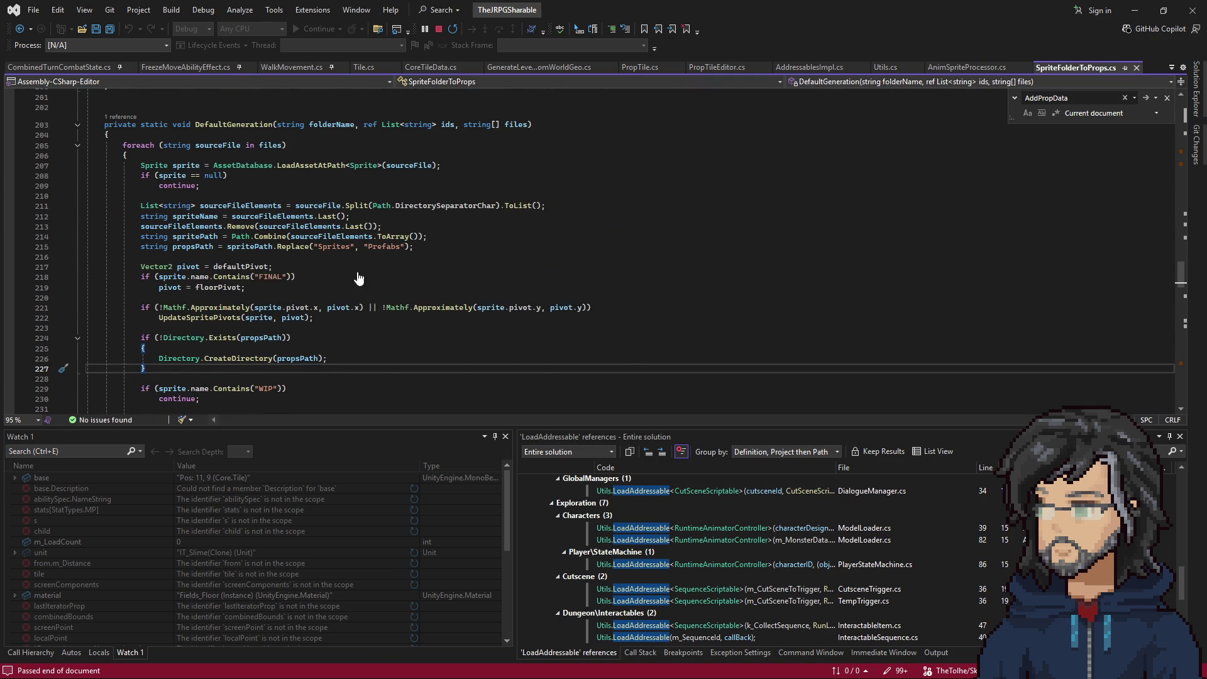
pyautogui.scroll(-2, 245, 277)
pyautogui.click(277, 327)
pyautogui.scroll(4, 224, 281)
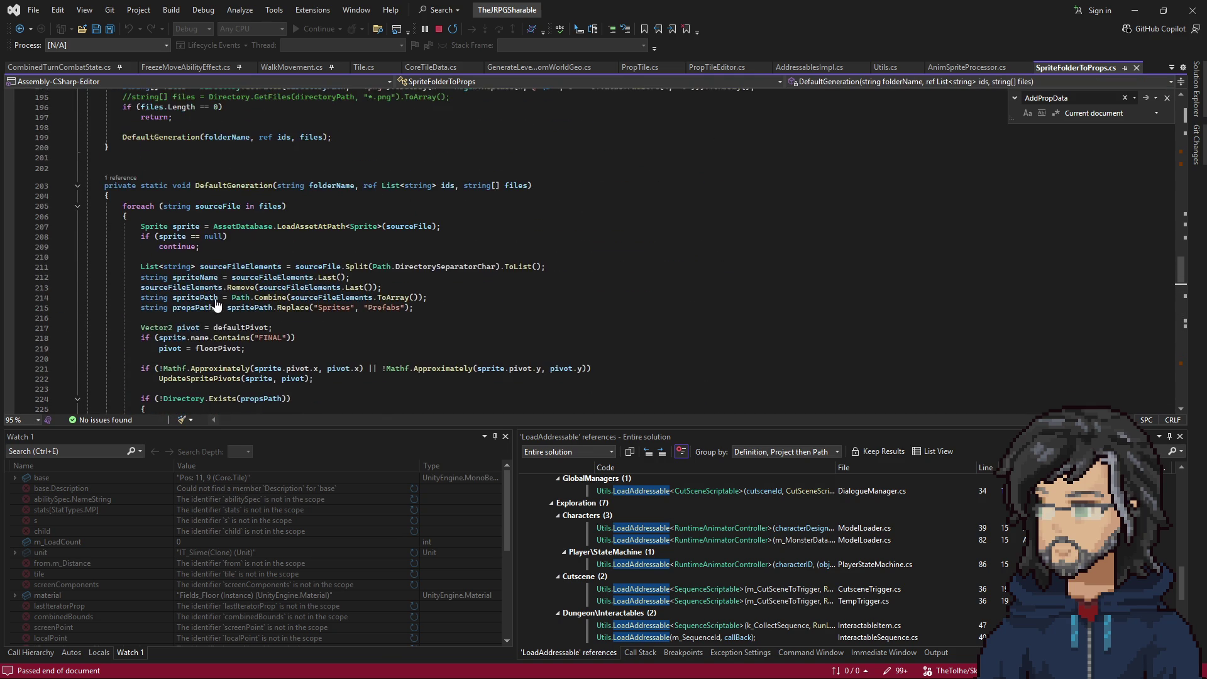
pyautogui.scroll(-4, 224, 281)
pyautogui.click(227, 146)
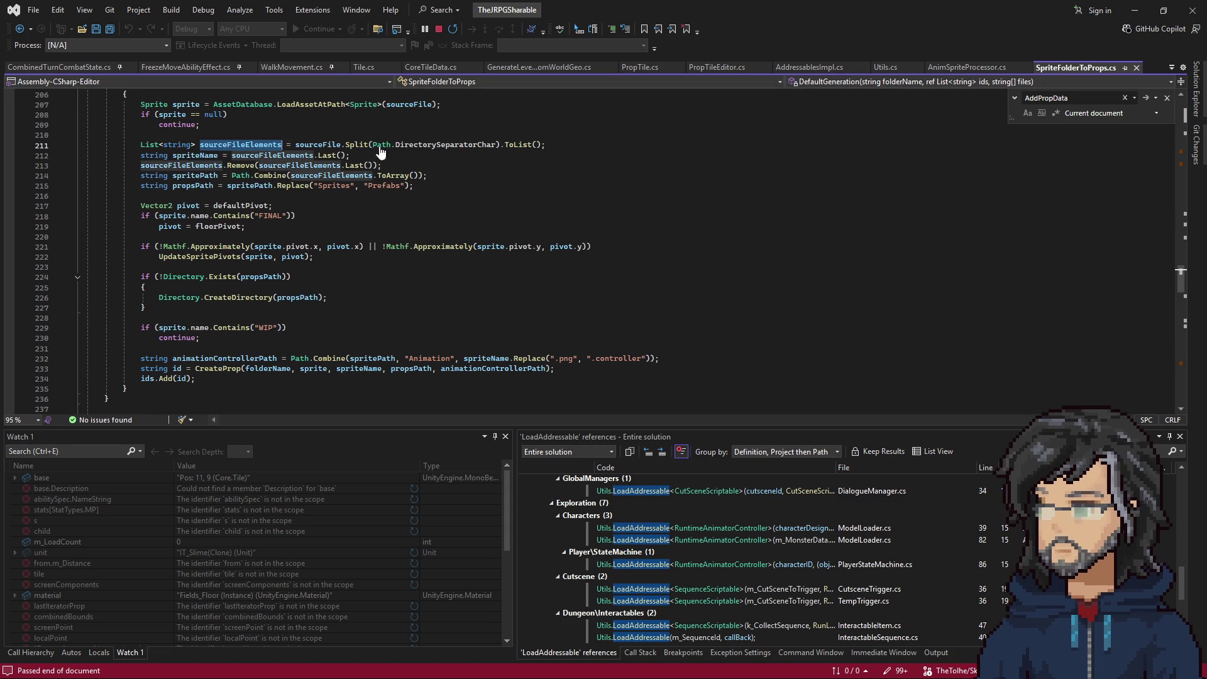
pyautogui.click(296, 146)
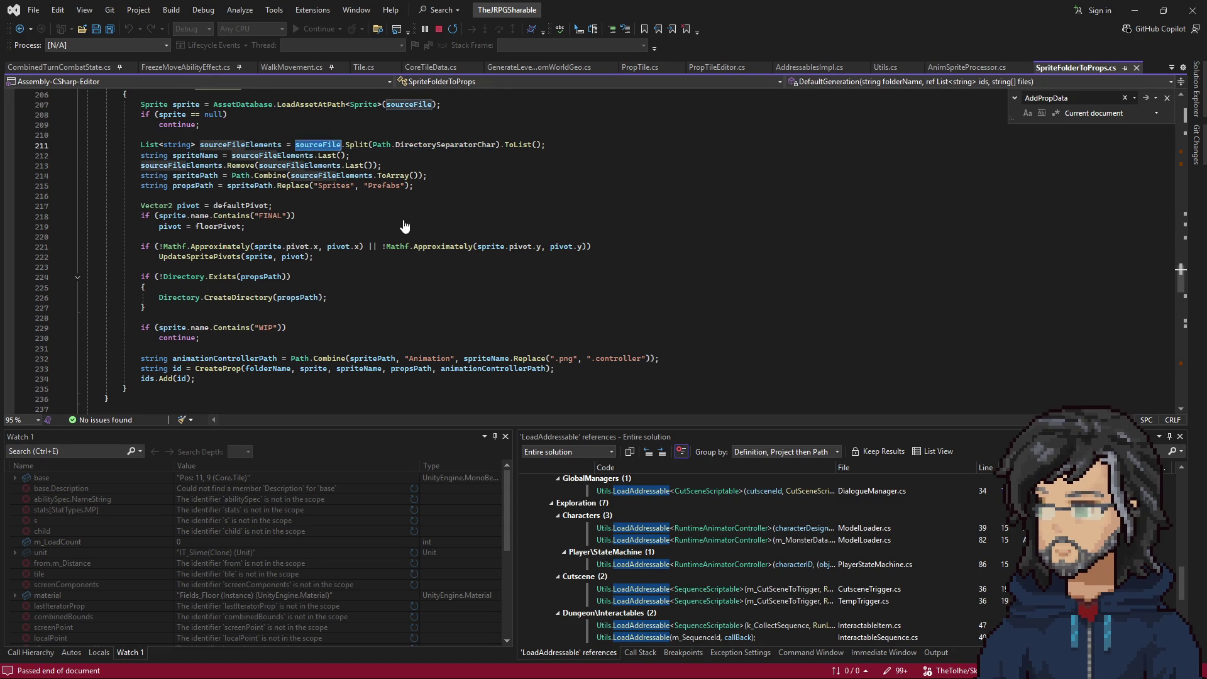
pyautogui.scroll(1, 301, 151)
pyautogui.scroll(-5, 284, 290)
pyautogui.scroll(2, 284, 291)
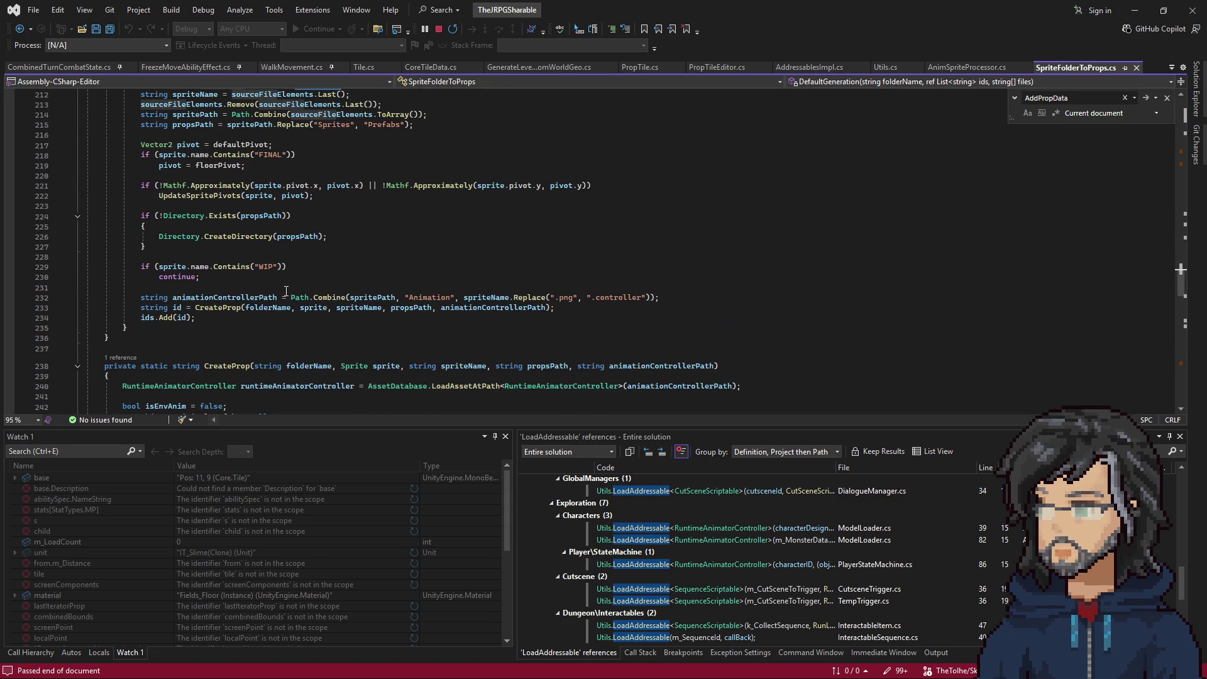
# Extend line 229's WIP skip check with a sourceFile.Contains("Edgez") condition.
pyautogui.click(285, 269)
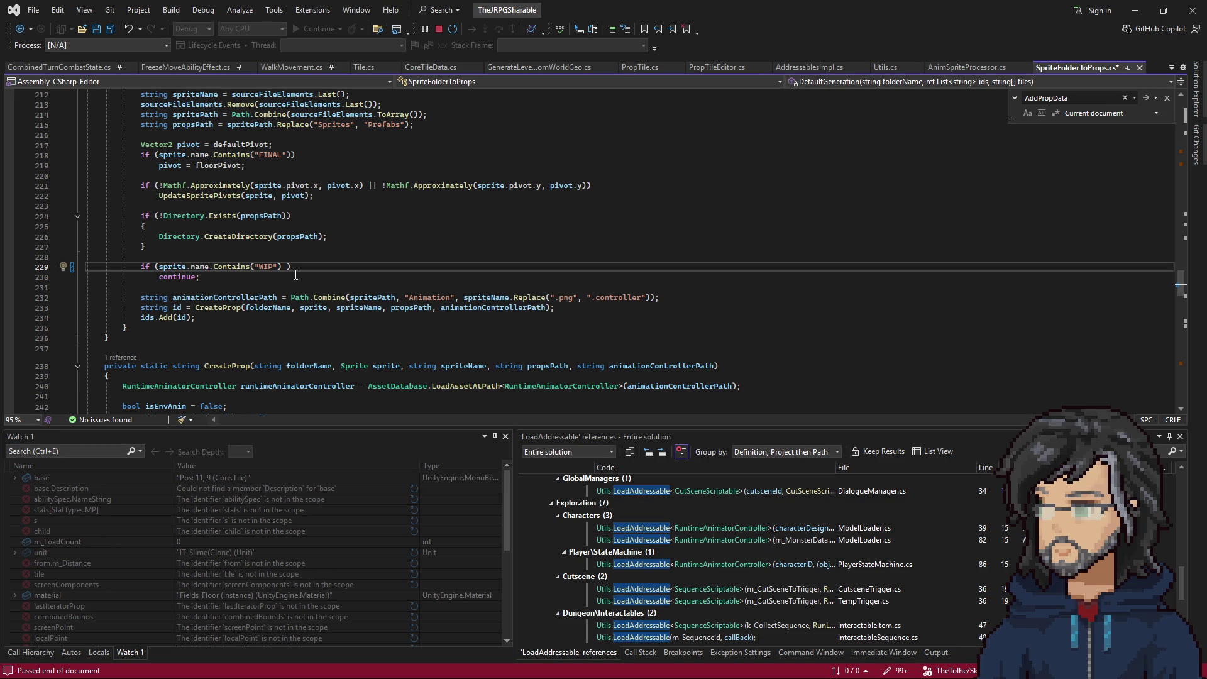
pyautogui.write('|| sourceFile.c')
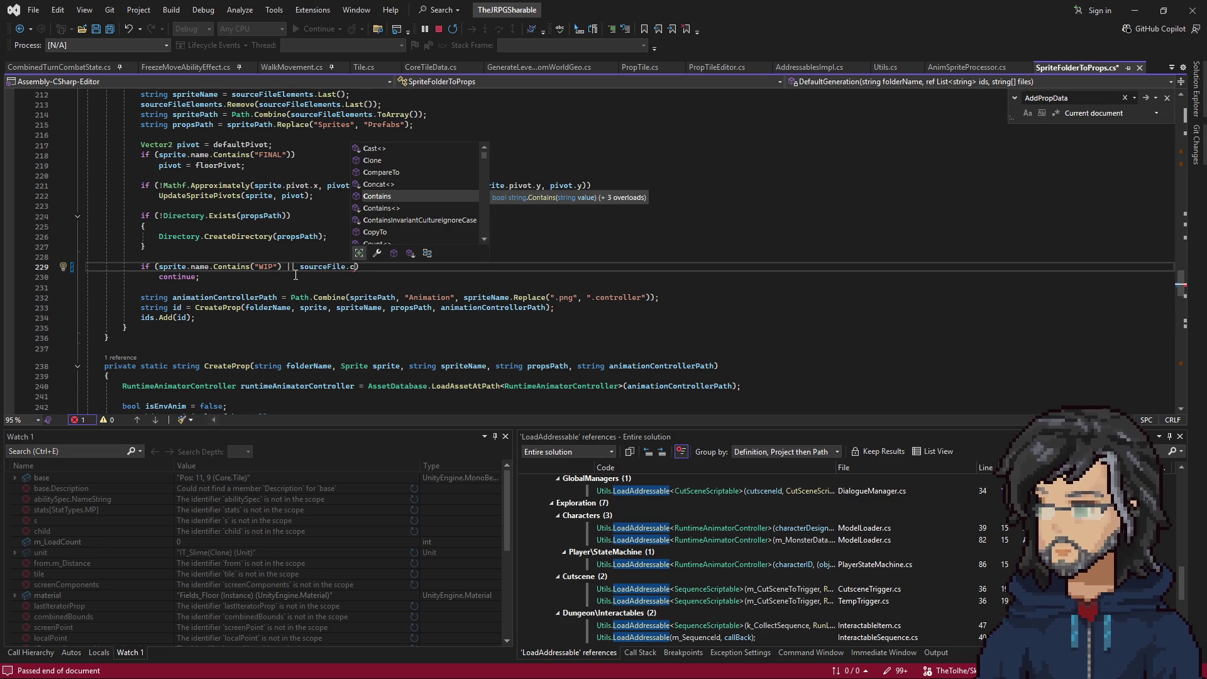
pyautogui.write('ont')
pyautogui.press('Tab')
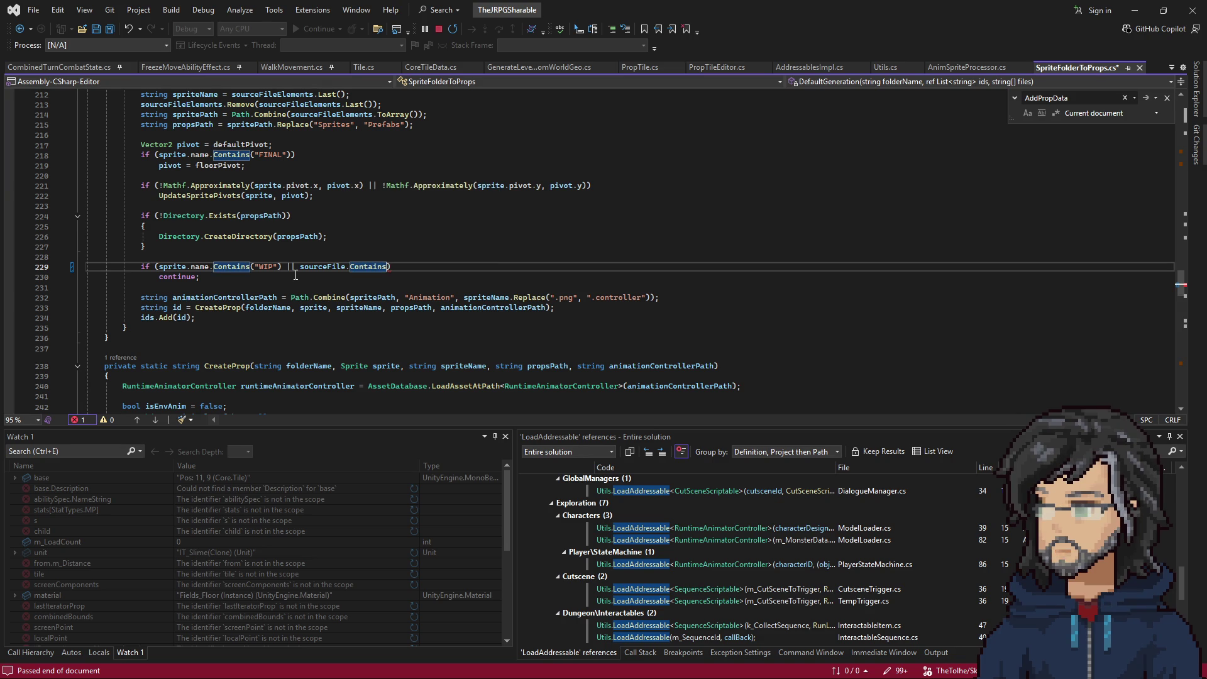
pyautogui.write('("')
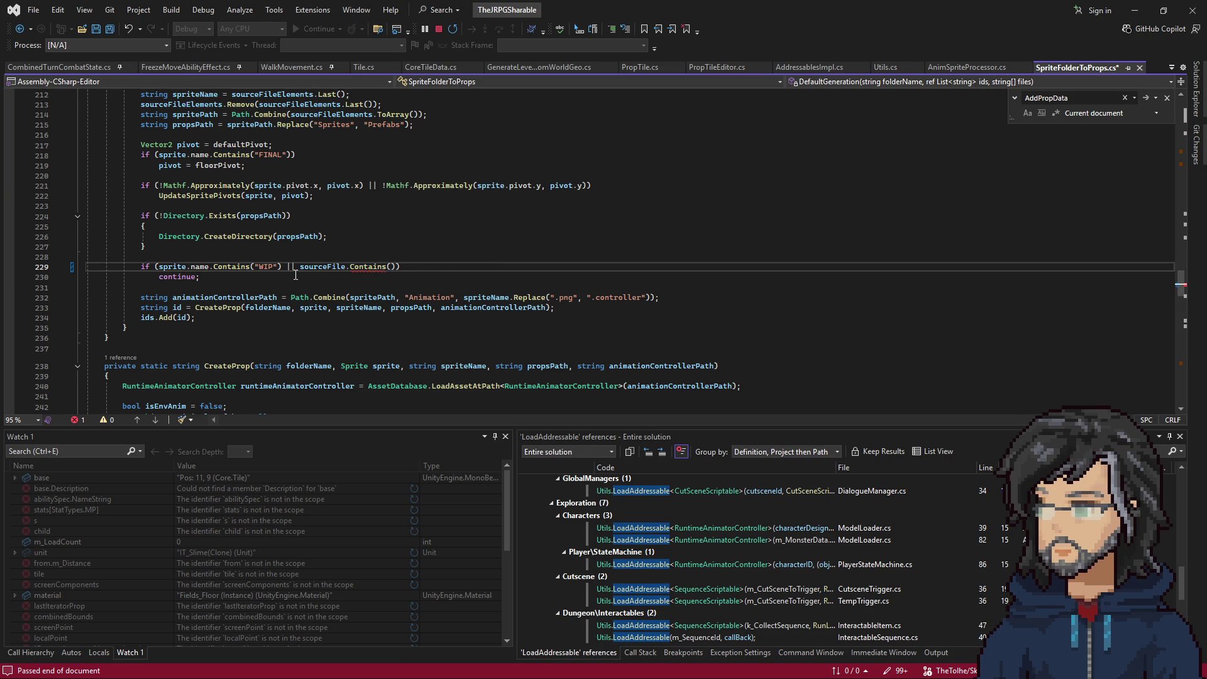
pyautogui.write('Edgez')
pyautogui.click(1135, 10)
# Clear the Project search and select the Edge folder under Sprites > Global.
pyautogui.click(931, 64)
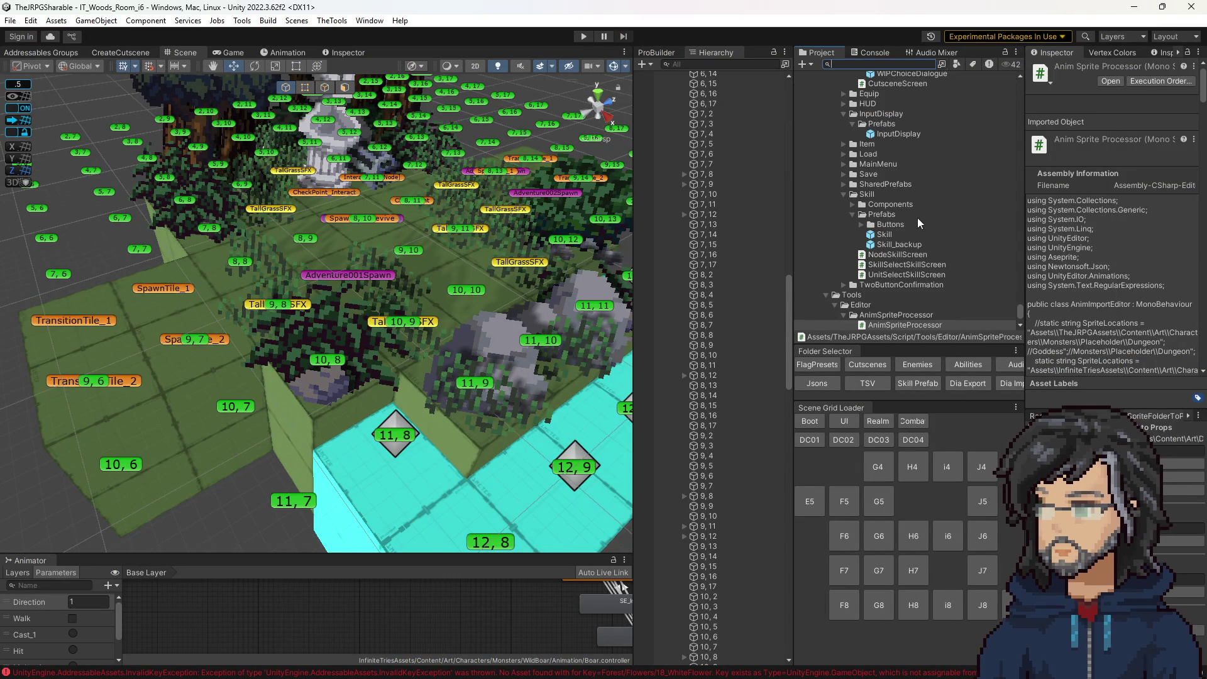
pyautogui.scroll(10, 904, 240)
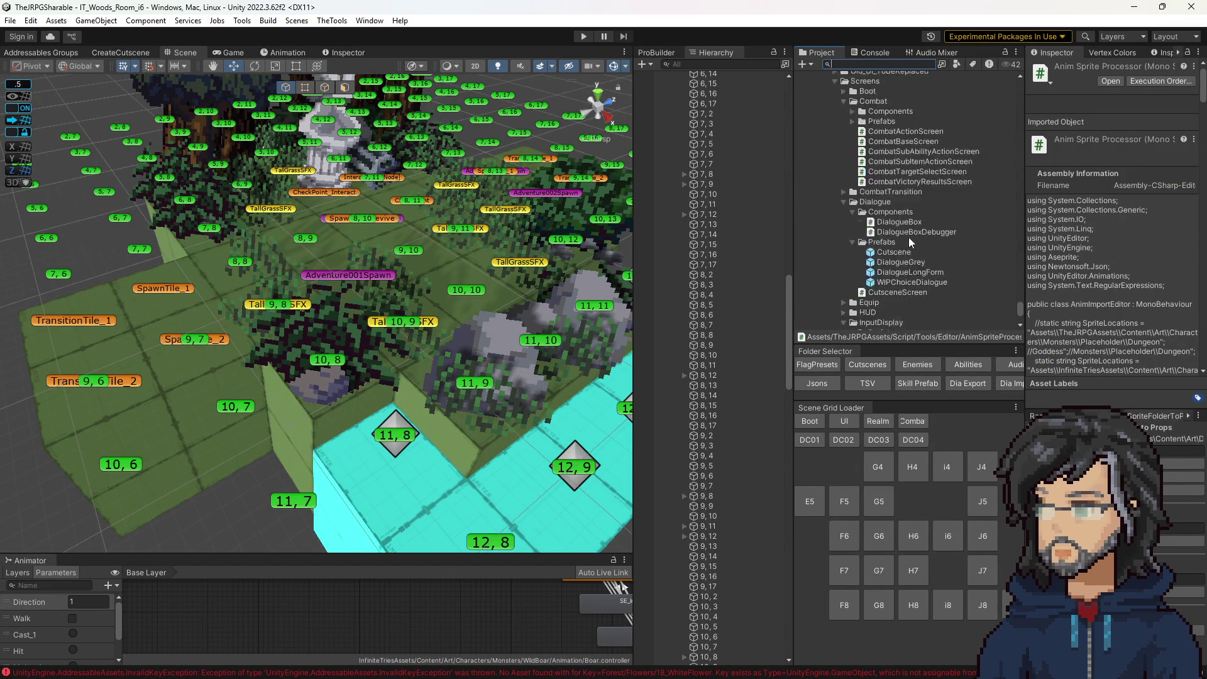
pyautogui.scroll(10, 908, 237)
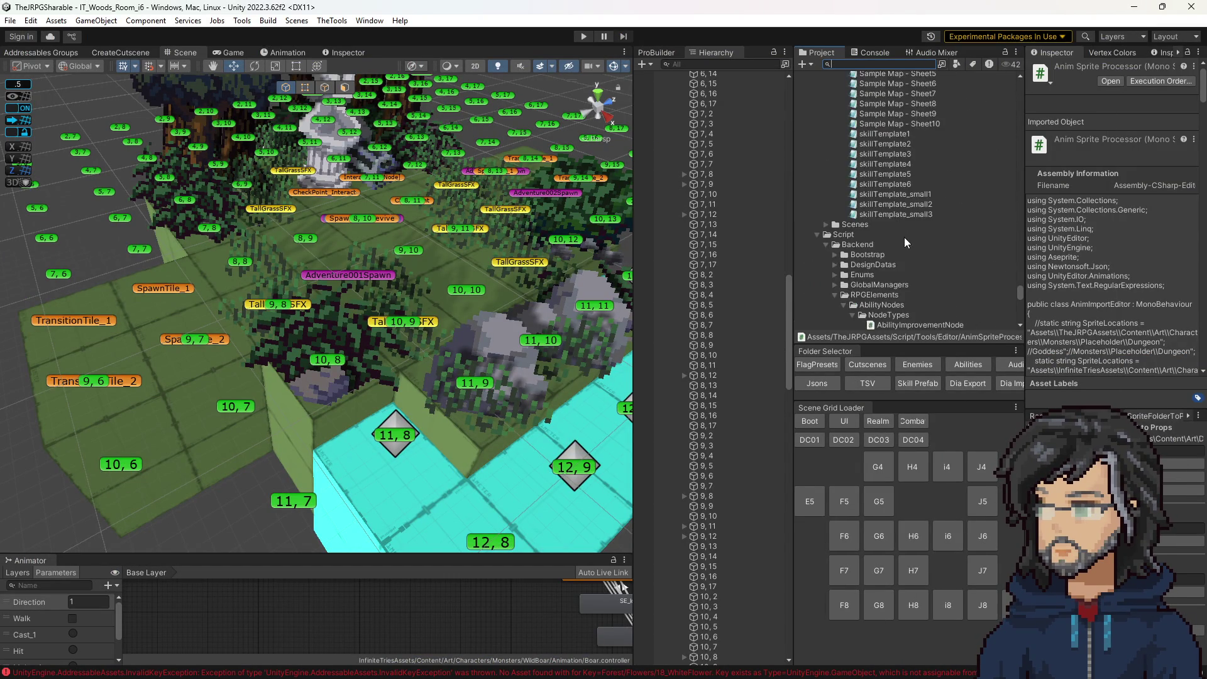
pyautogui.scroll(10, 918, 259)
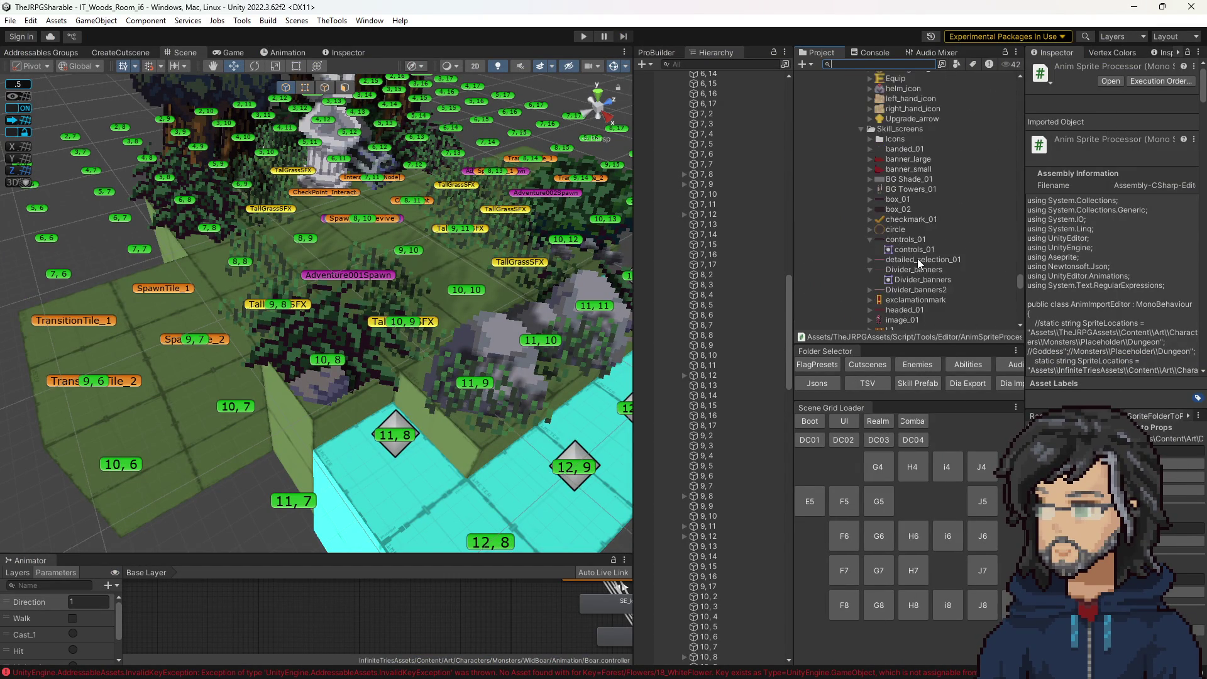
pyautogui.scroll(10, 915, 245)
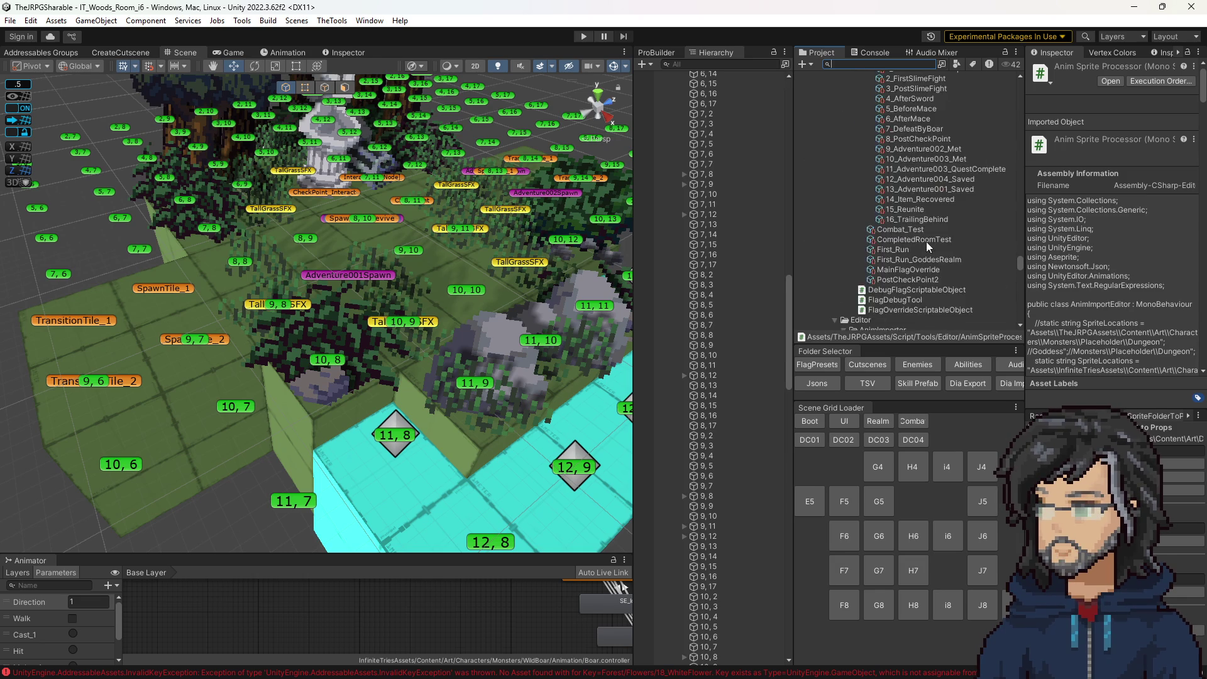
pyautogui.scroll(10, 925, 242)
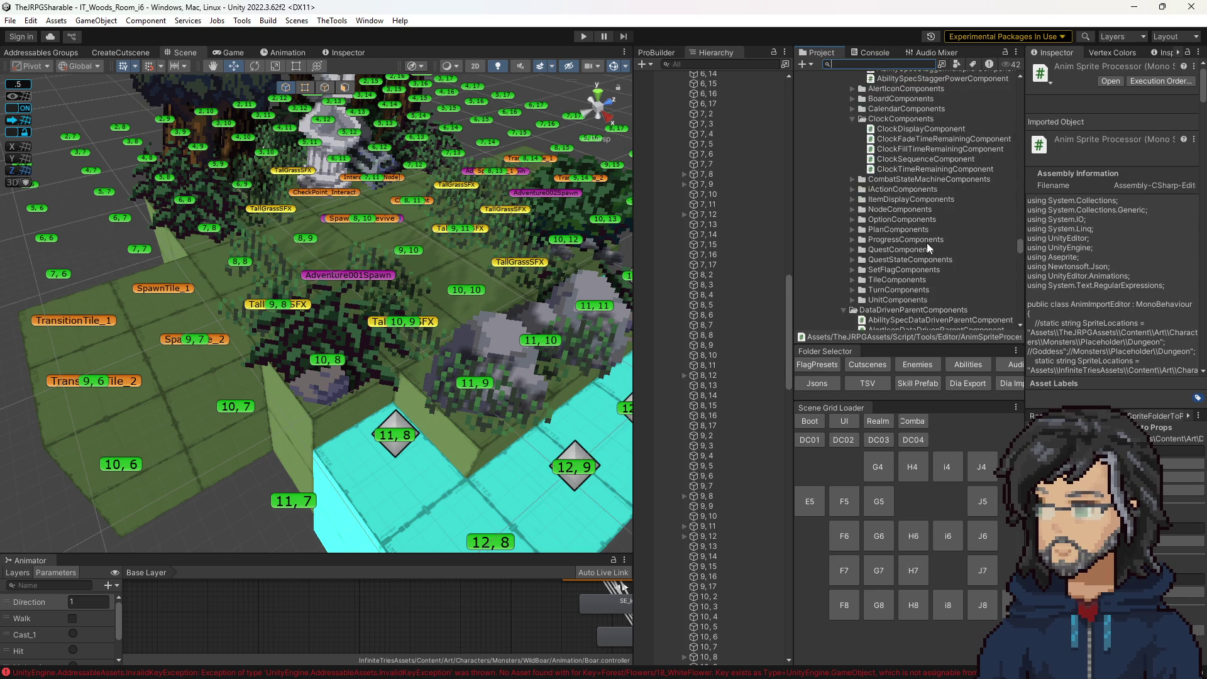
pyautogui.scroll(10, 919, 246)
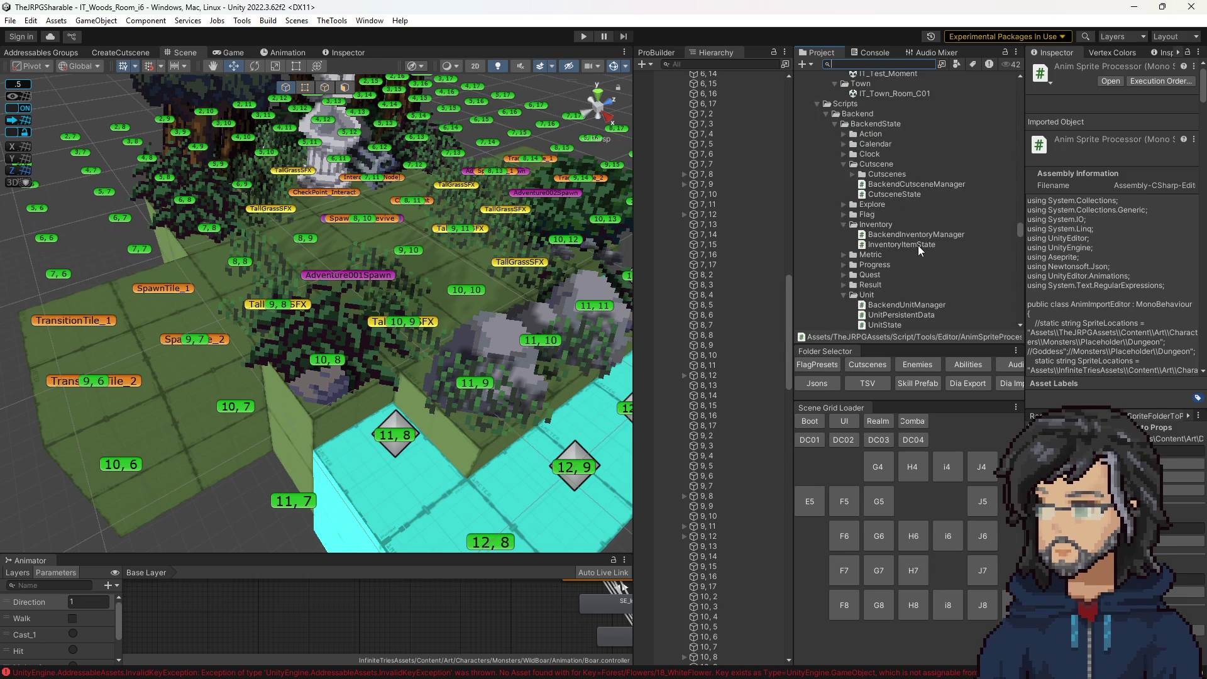
pyautogui.scroll(10, 912, 233)
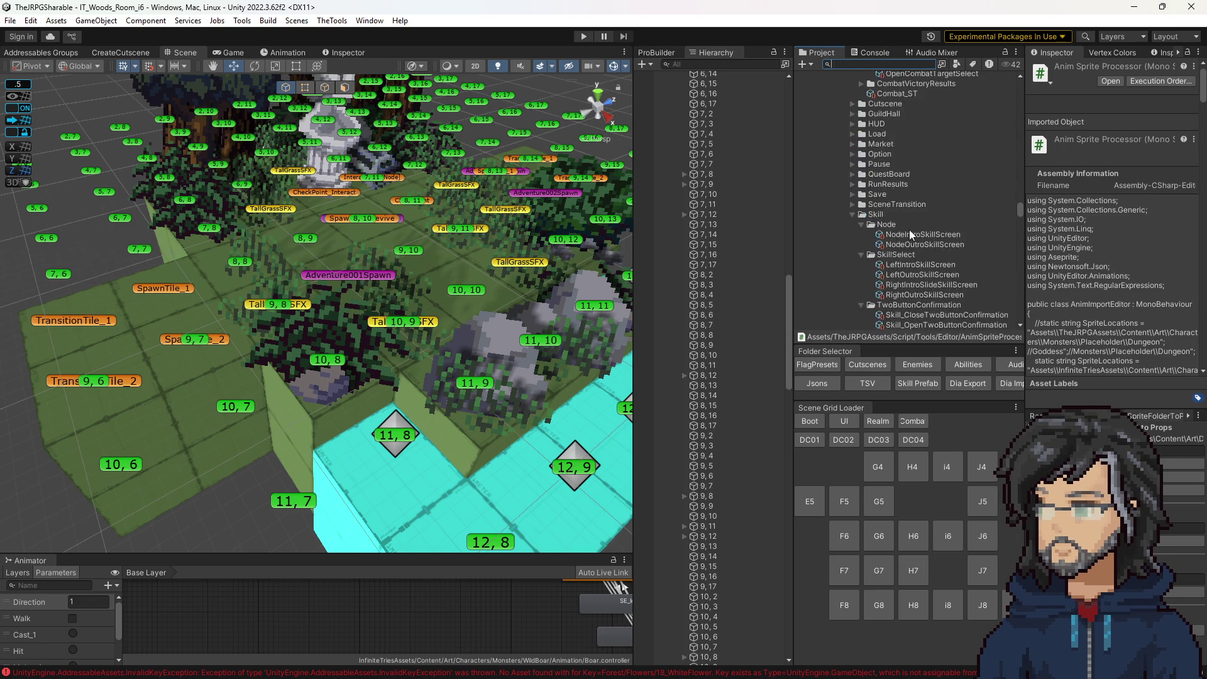
pyautogui.scroll(10, 909, 228)
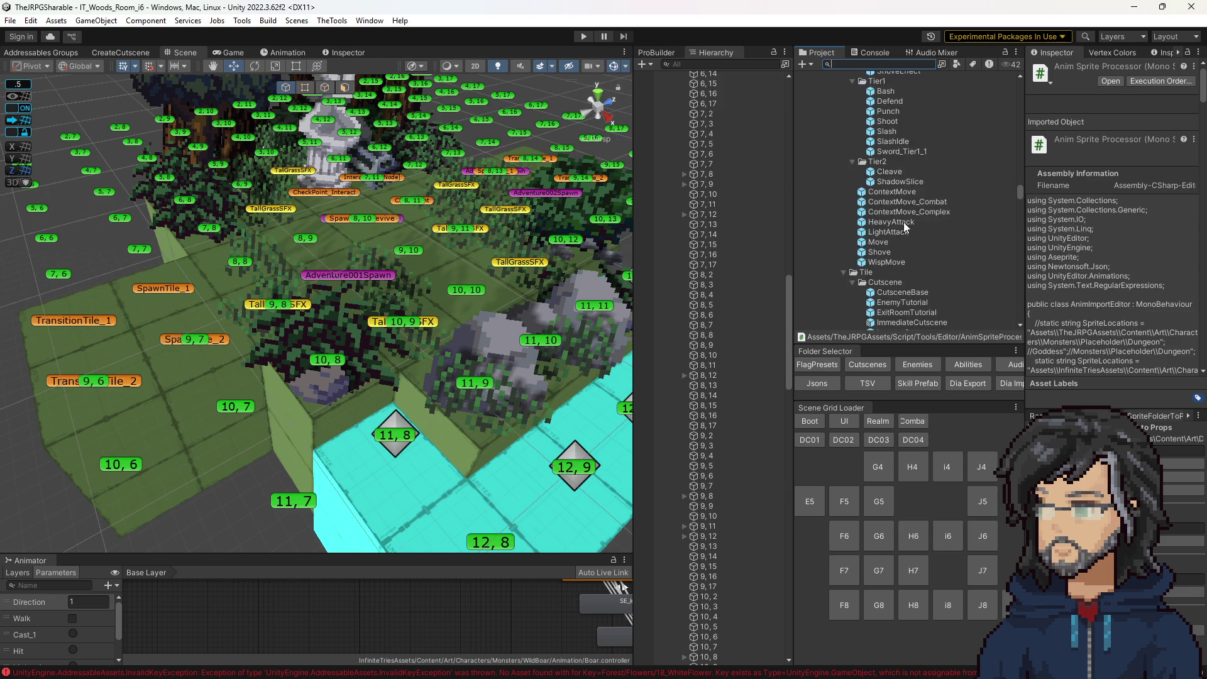
pyautogui.scroll(10, 905, 228)
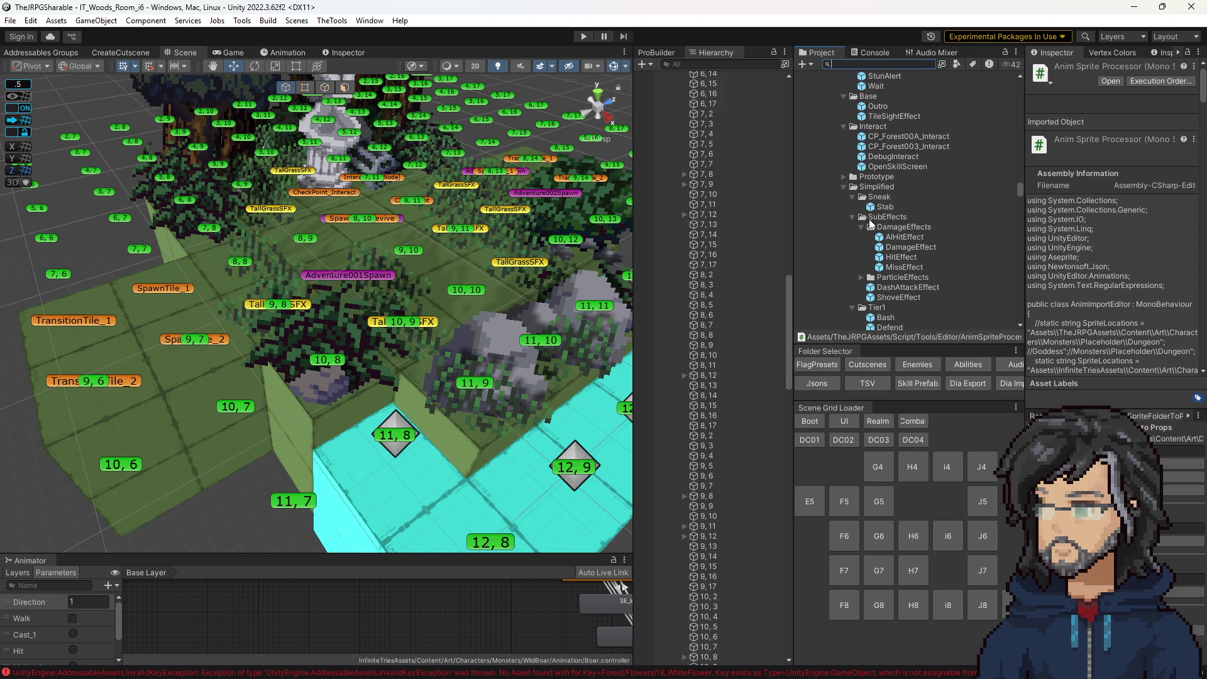
pyautogui.scroll(10, 887, 218)
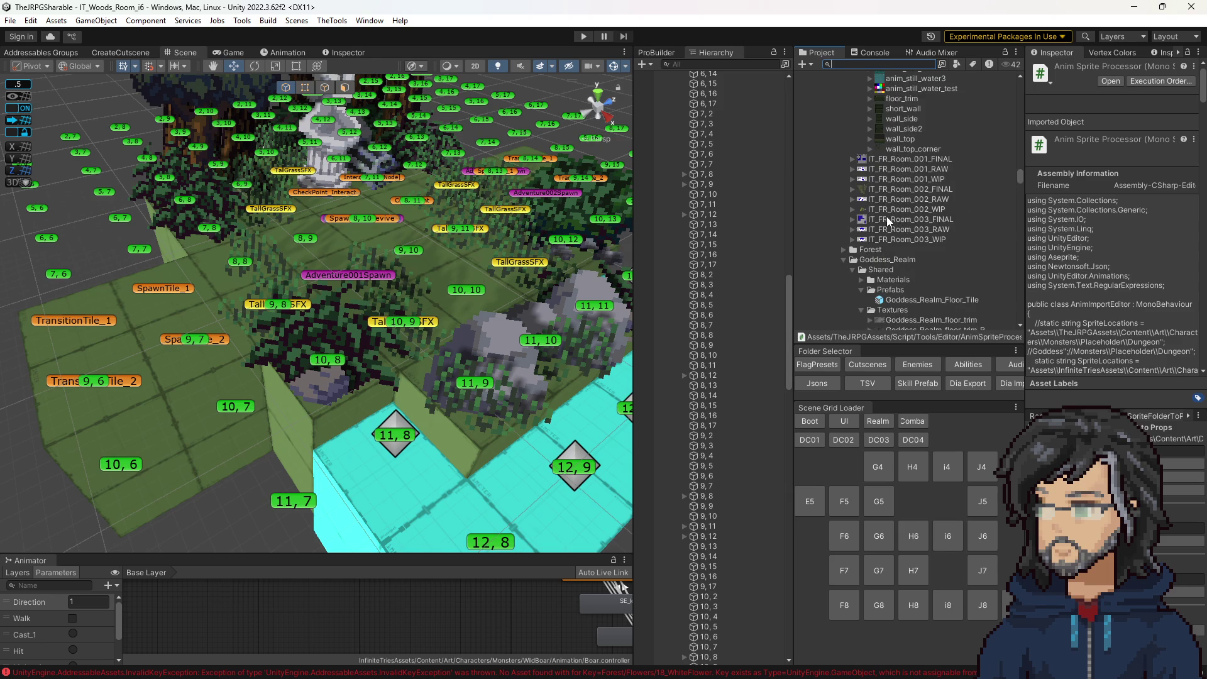
pyautogui.scroll(-3, 884, 209)
pyautogui.click(900, 179)
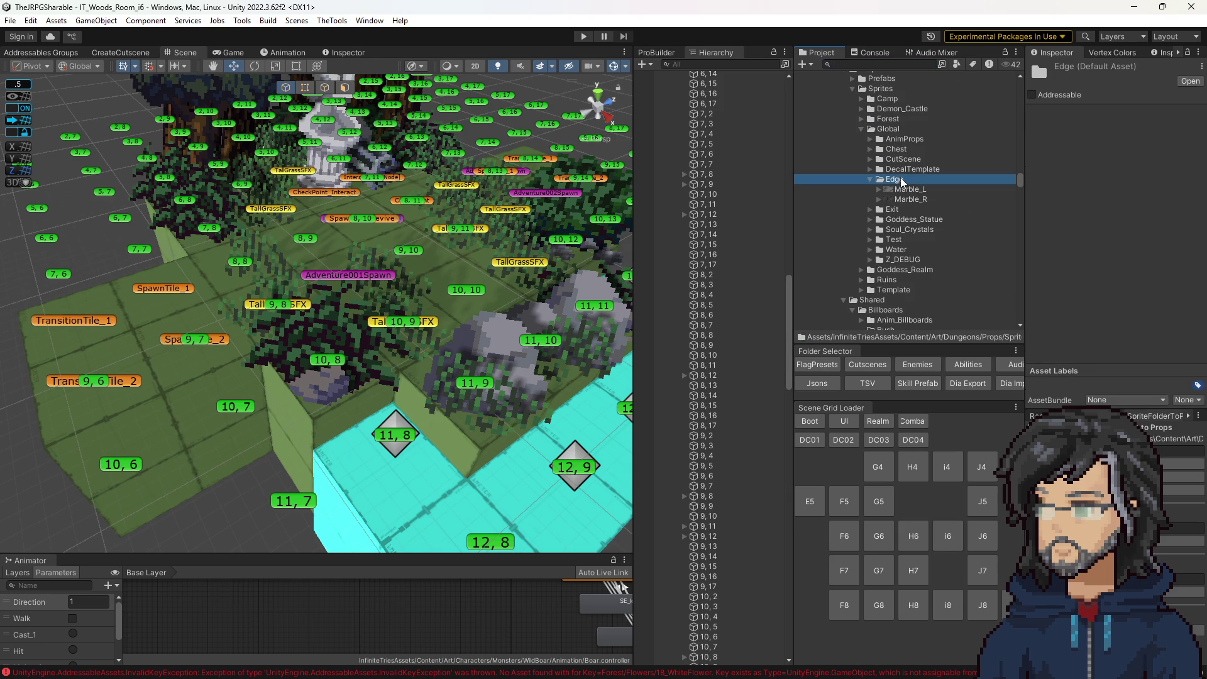
pyautogui.click(903, 179)
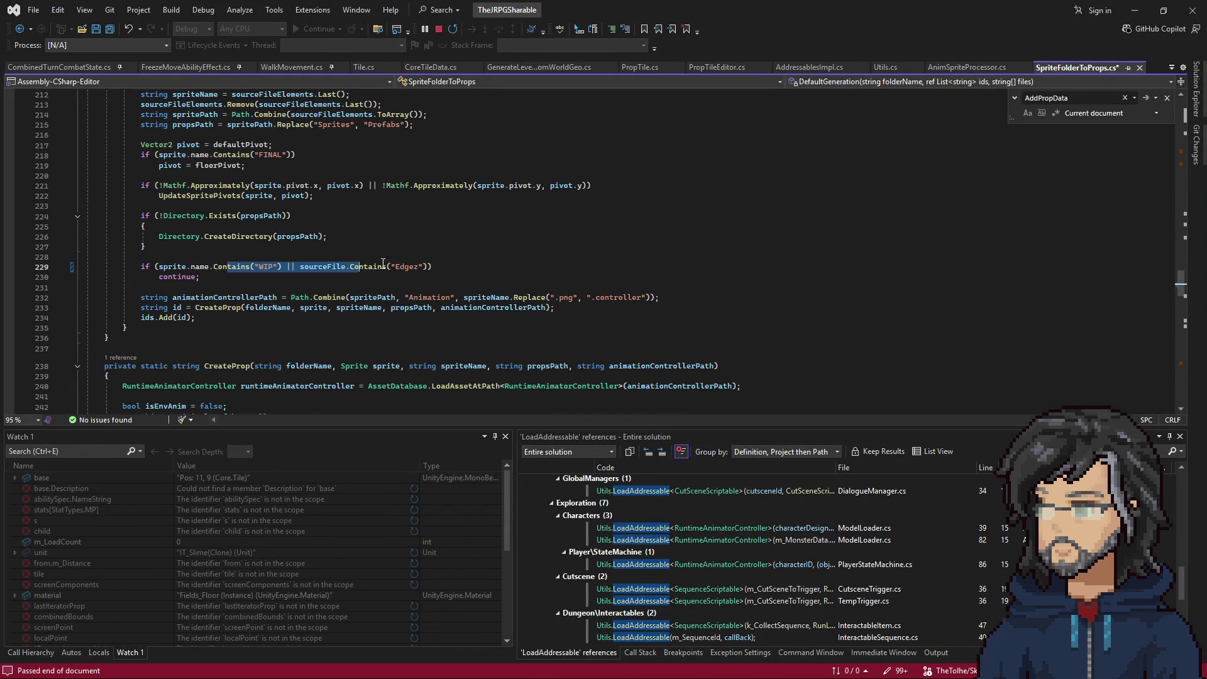
# Review the WIP/Edgez skip condition and the SetAddressableGroup call further down.
pyautogui.moveTo(228, 267); pyautogui.dragTo(143, 256)
pyautogui.click(263, 298)
pyautogui.click(244, 246)
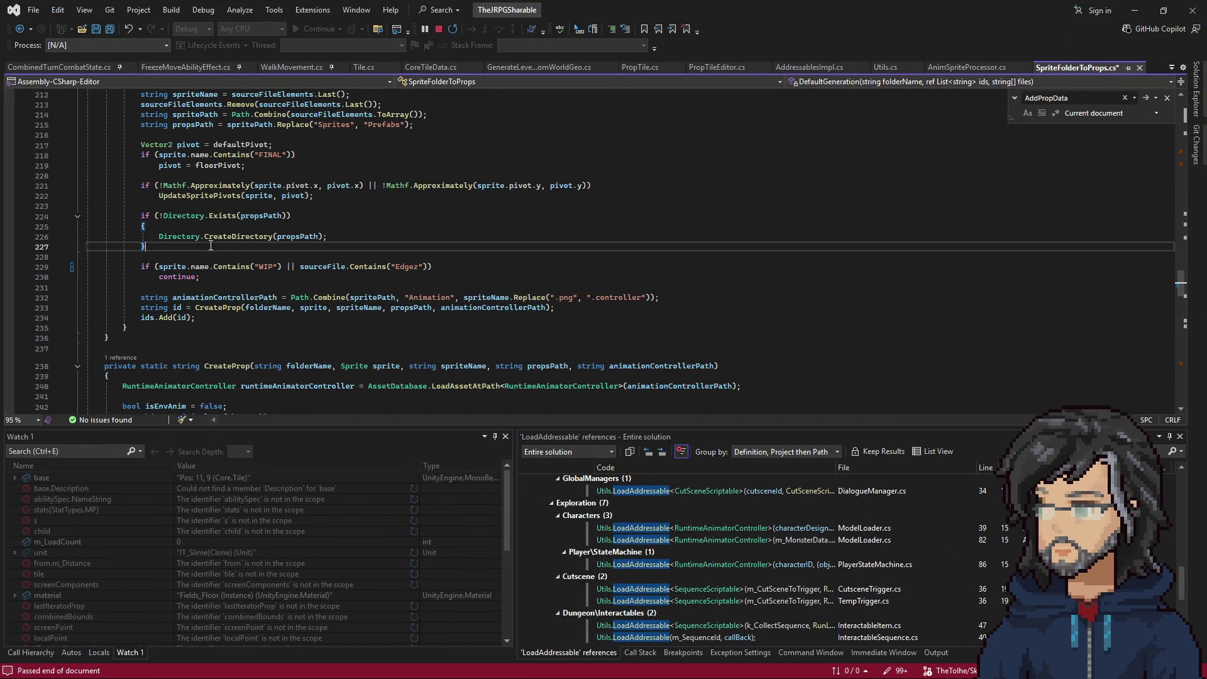
pyautogui.scroll(-12, 365, 367)
pyautogui.scroll(-9, 365, 366)
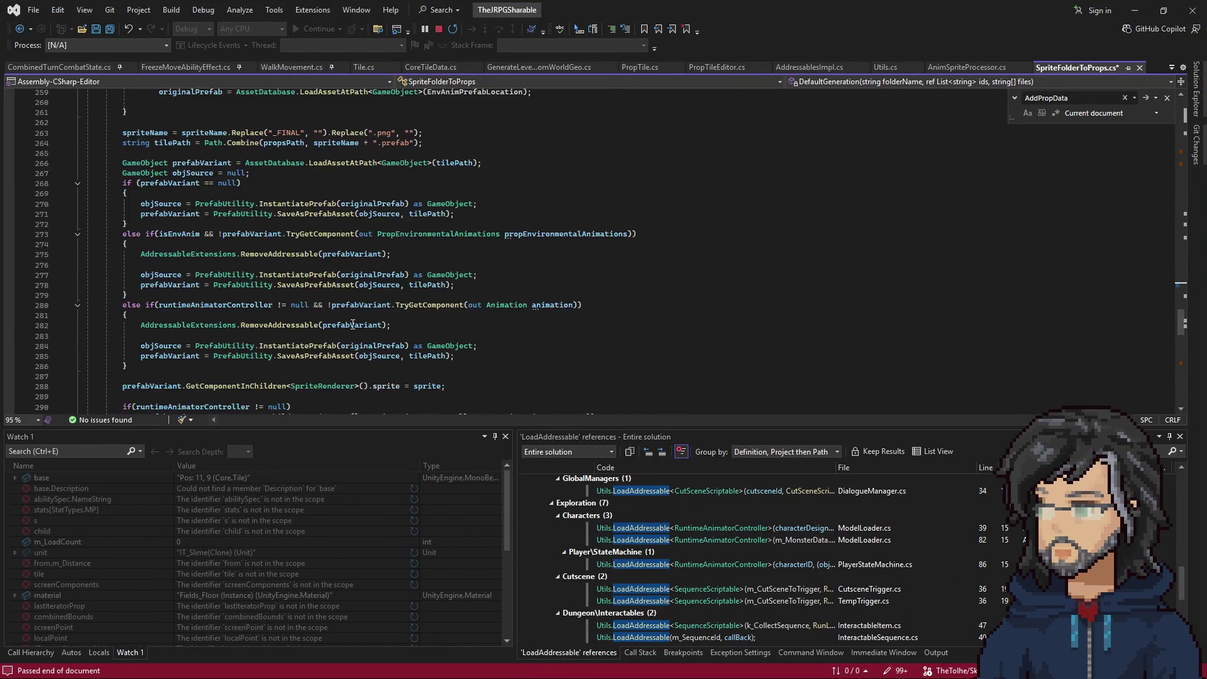
pyautogui.scroll(-5, 381, 311)
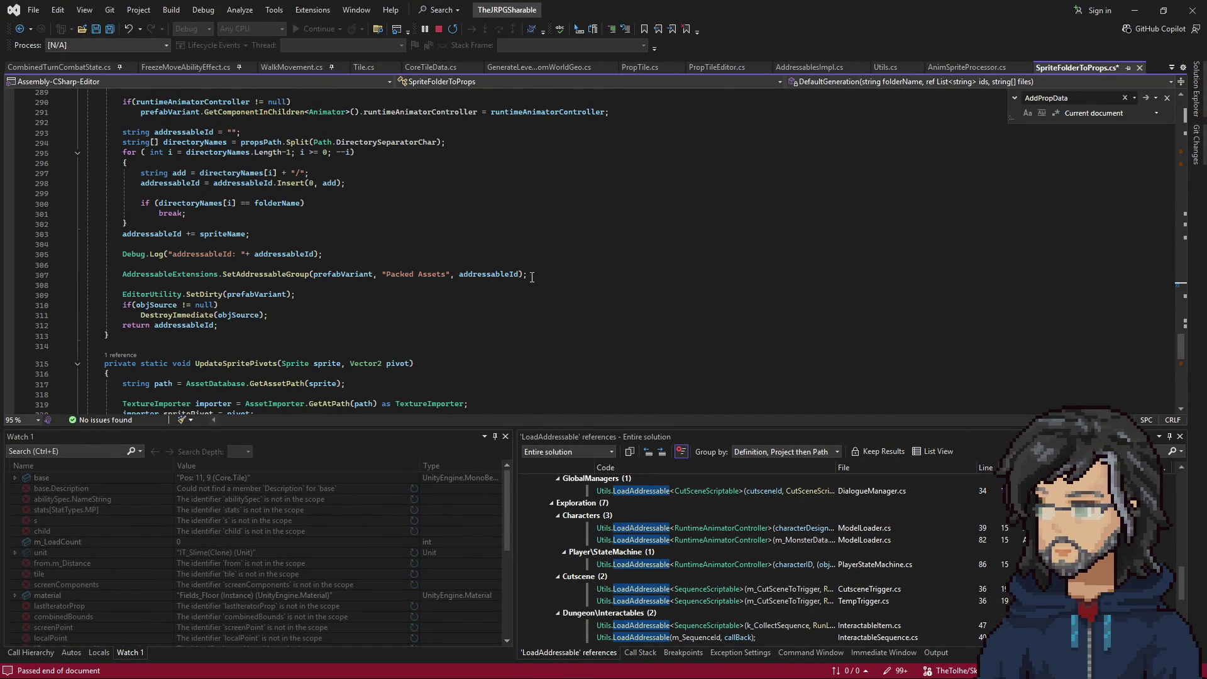
pyautogui.moveTo(532, 277); pyautogui.dragTo(549, 267)
pyautogui.hotkey('ctrl', 'c')
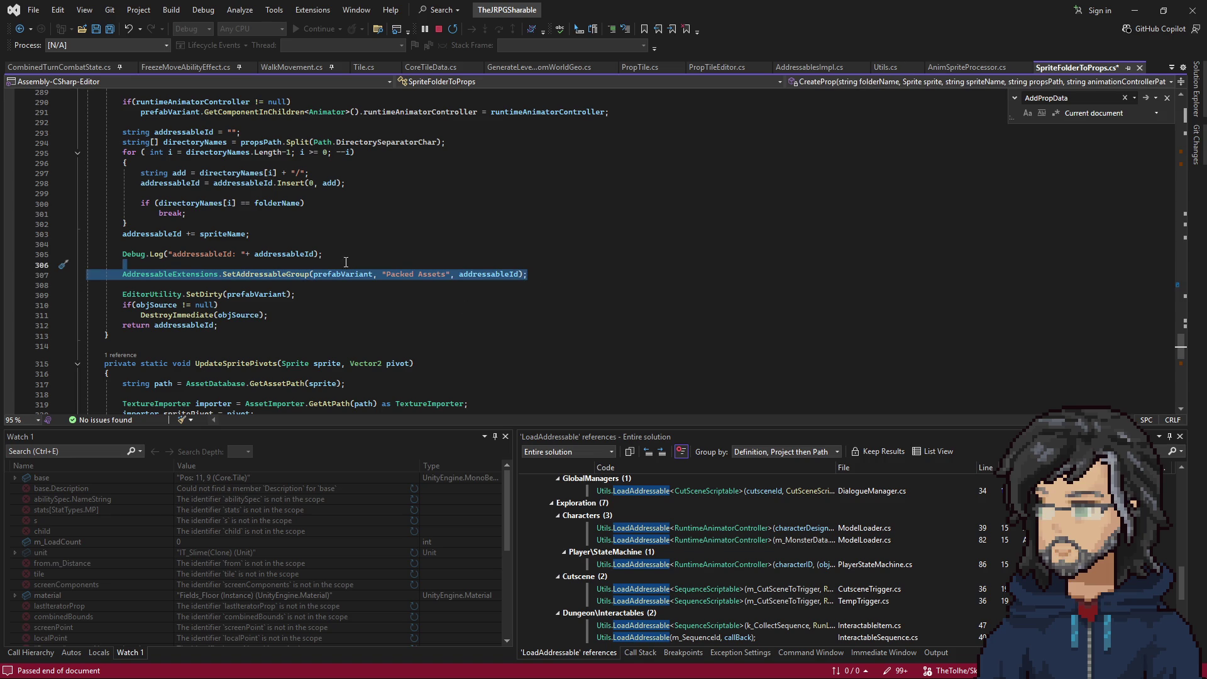
# Place the caret after the directory-creation block, just above the skip check.
pyautogui.scroll(20, 346, 262)
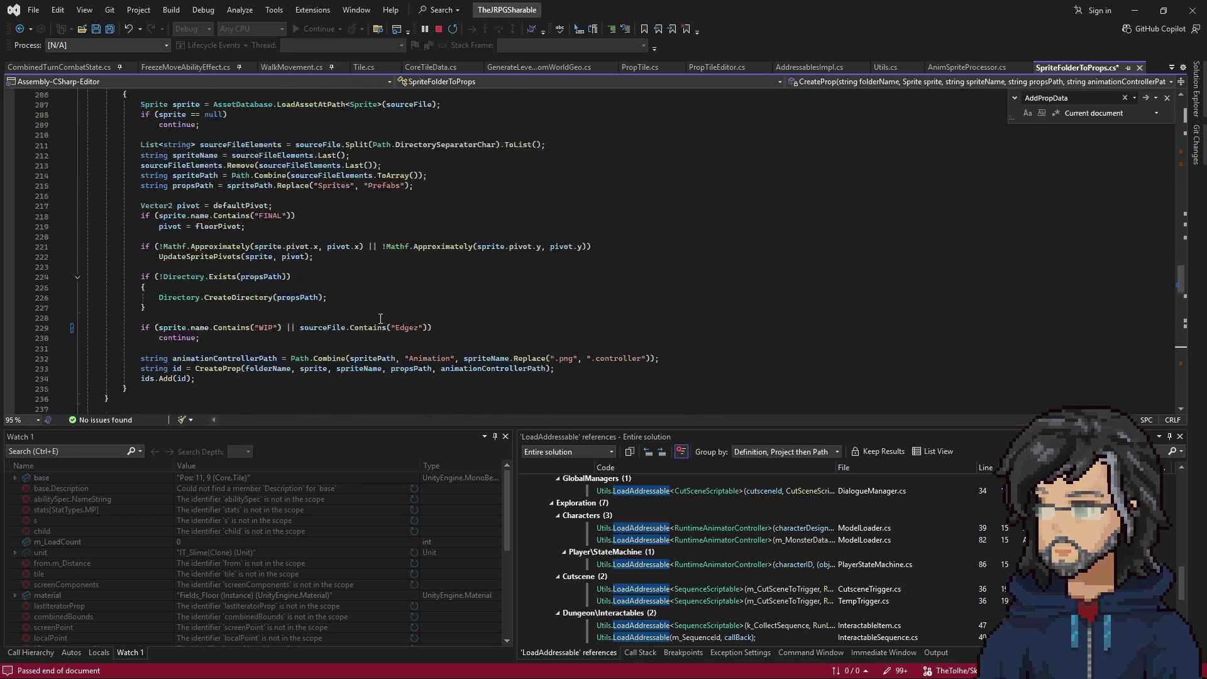
pyautogui.scroll(1, 381, 319)
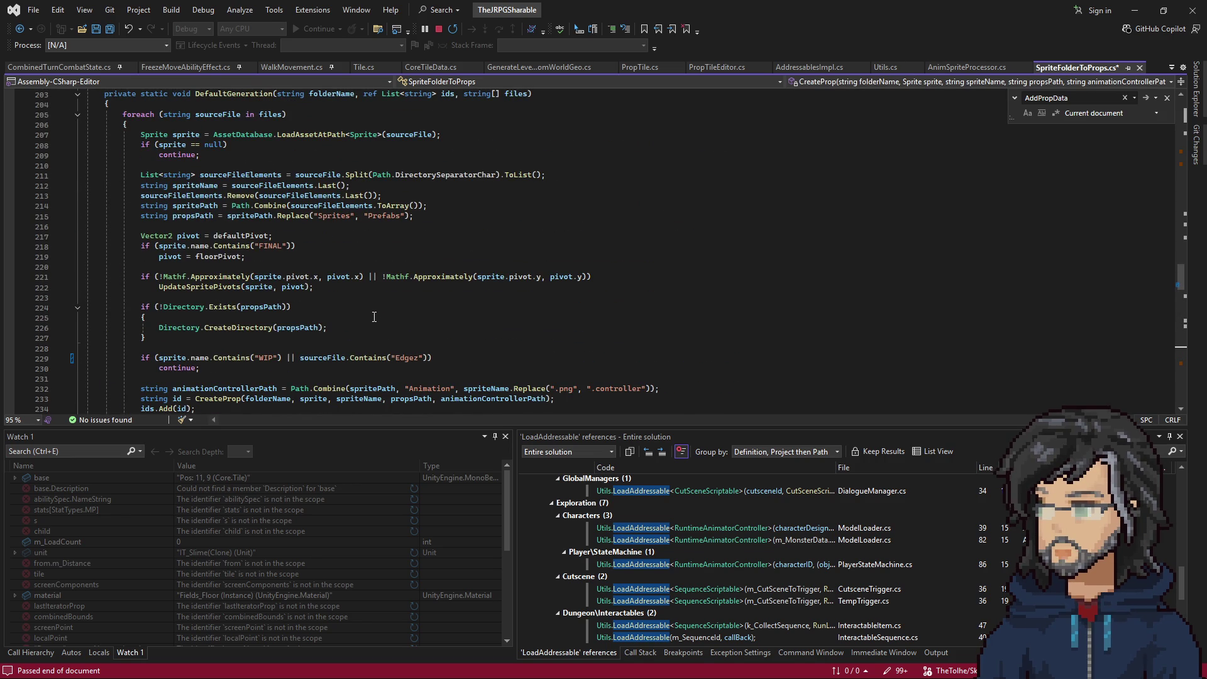
pyautogui.click(186, 135)
pyautogui.scroll(-1, 330, 335)
pyautogui.click(216, 308)
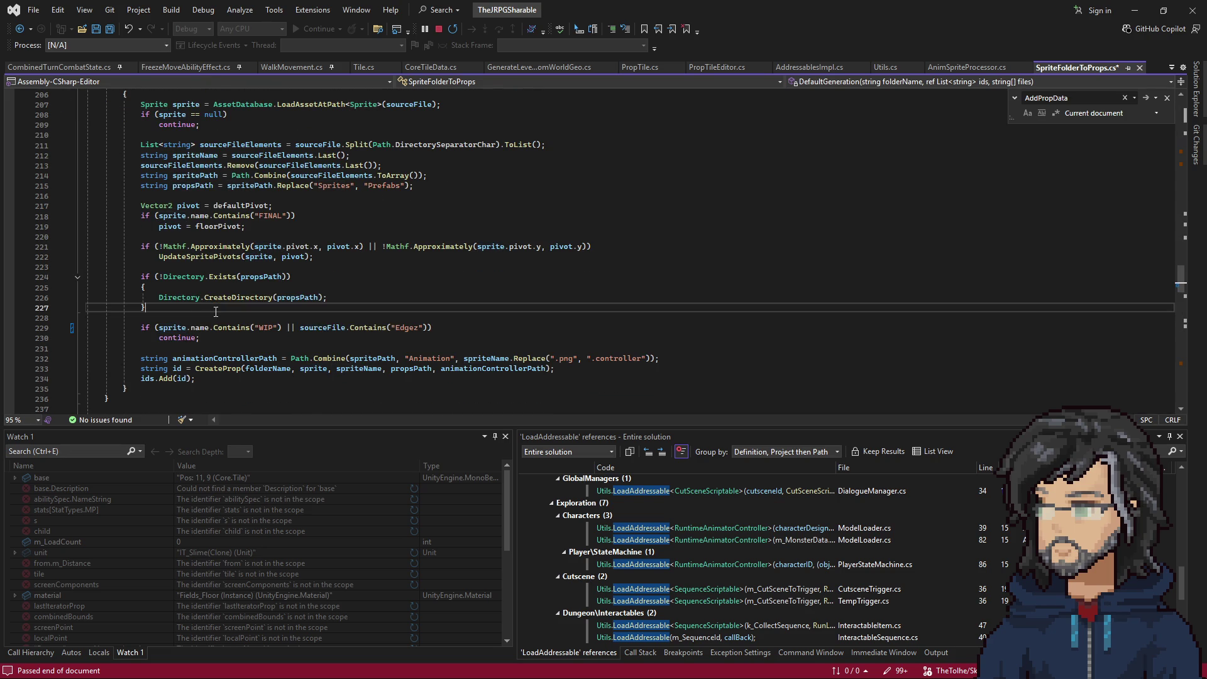
# Wrap the pasted SetAddressableGroup call in a new if(sourceFile.Contains("Edgez")) check.
pyautogui.press('Return')
pyautogui.press('Return')
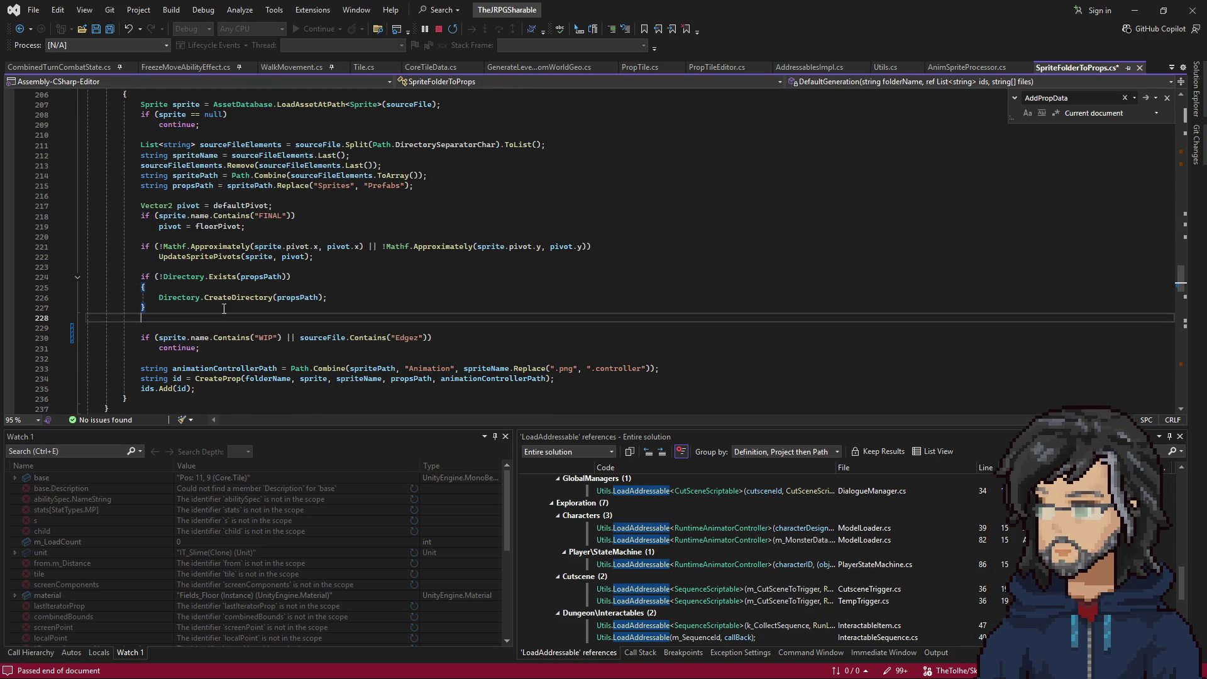
pyautogui.write('if(')
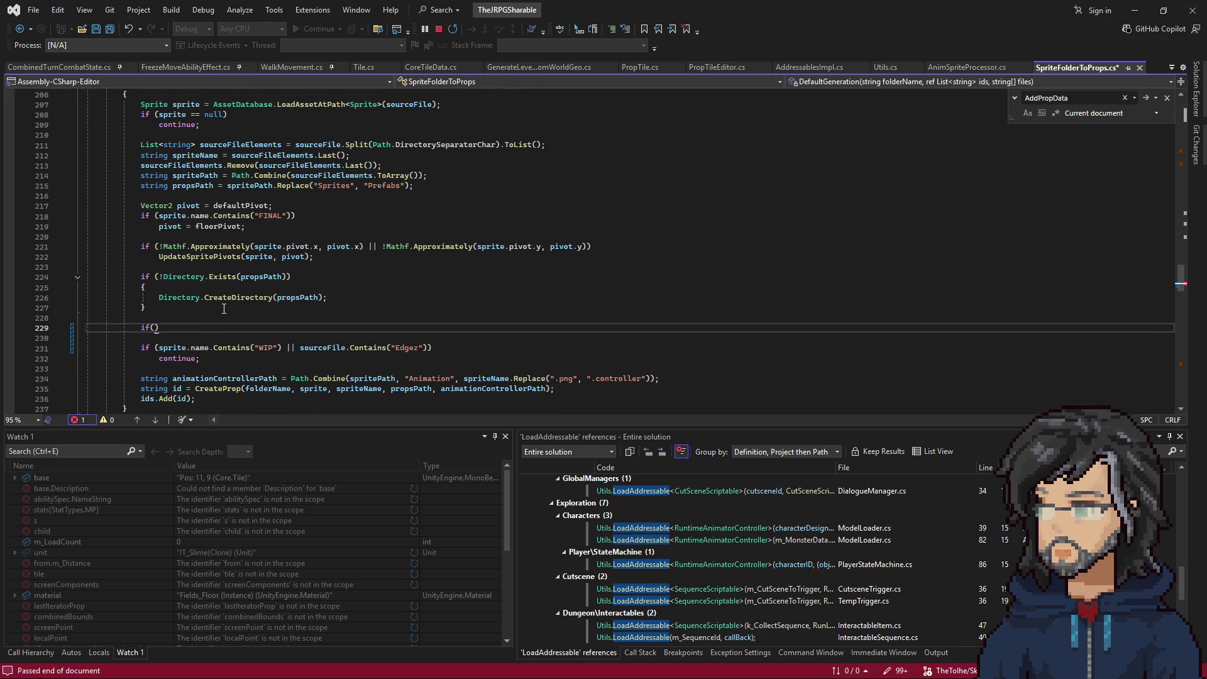
pyautogui.hotkey('ctrl', 'v')
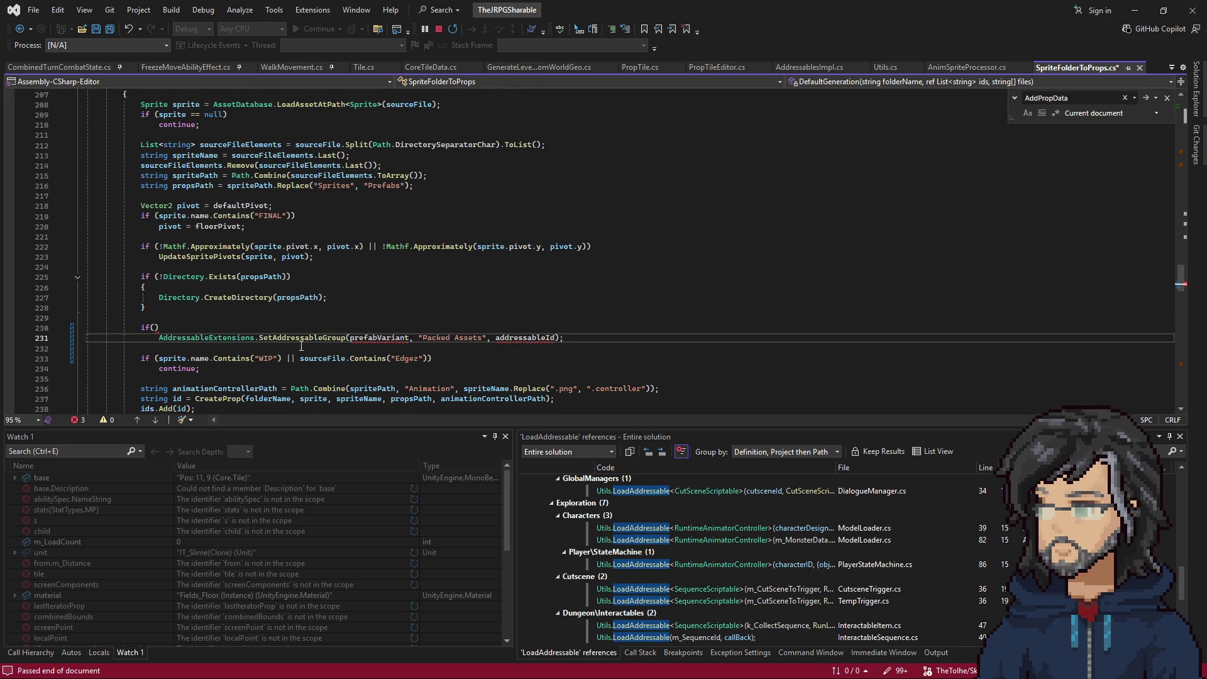
pyautogui.moveTo(300, 358); pyautogui.dragTo(428, 361)
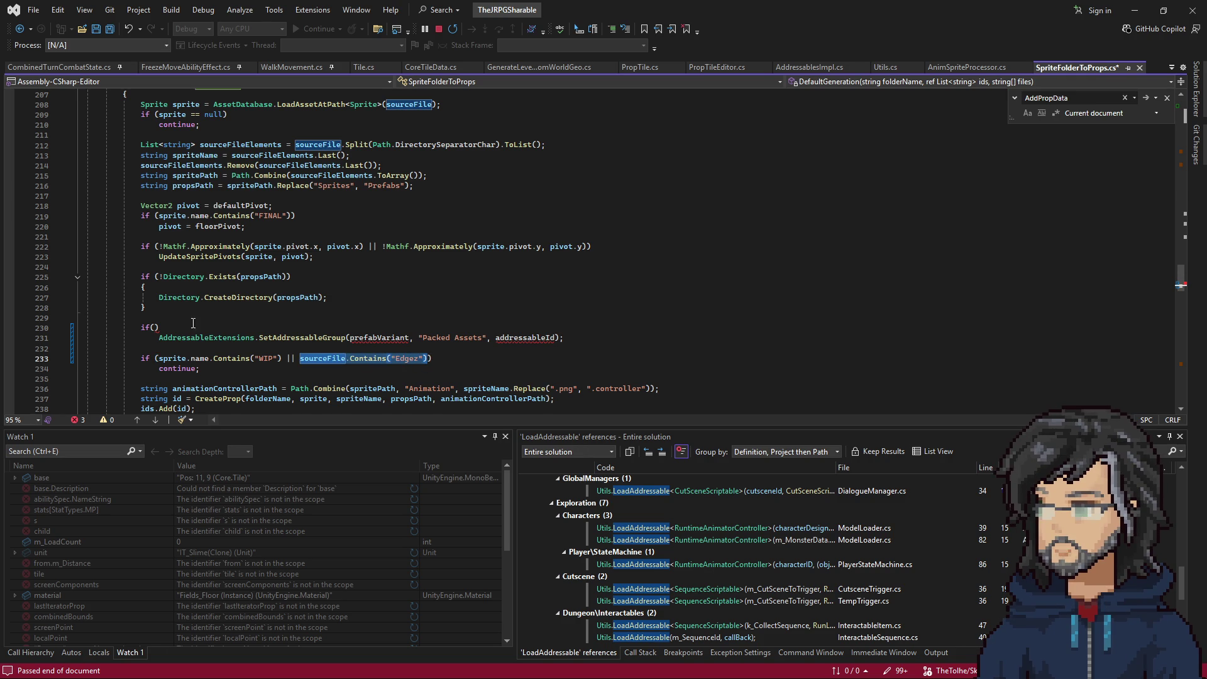
pyautogui.hotkey('ctrl', 'c')
pyautogui.click(156, 327)
pyautogui.hotkey('ctrl', 'v')
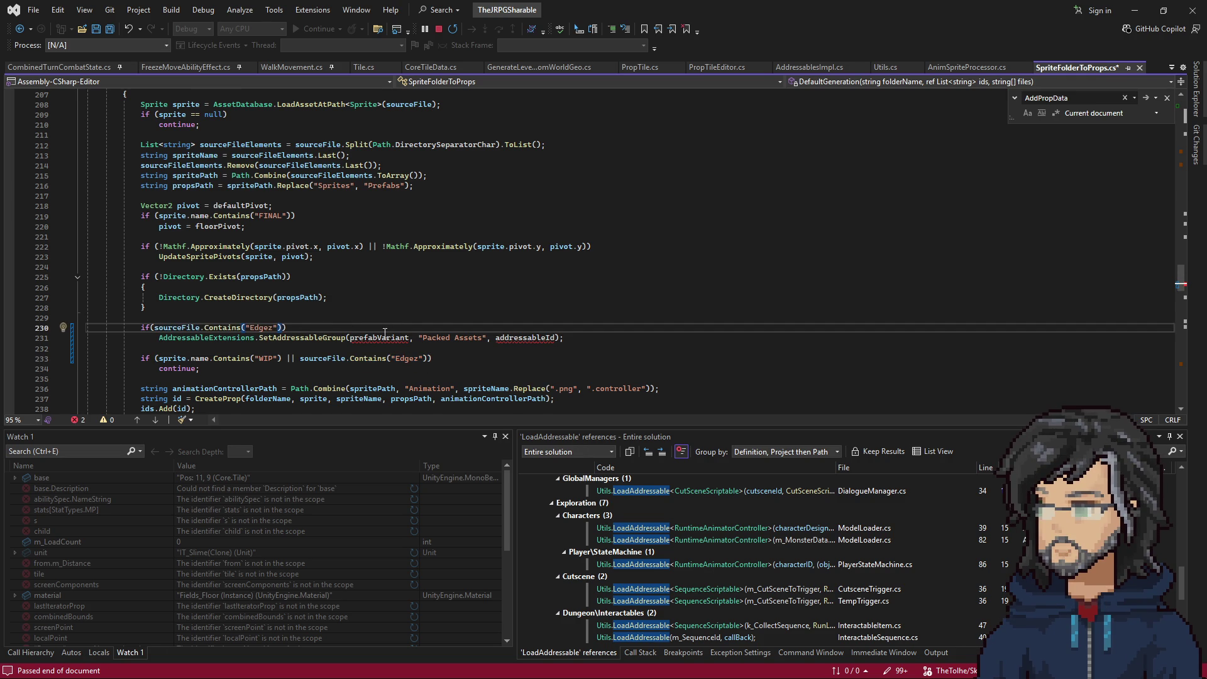
# Pass sprite instead of prefabVariant as the SetAddressableGroup argument.
pyautogui.scroll(3, 384, 335)
pyautogui.click(191, 227)
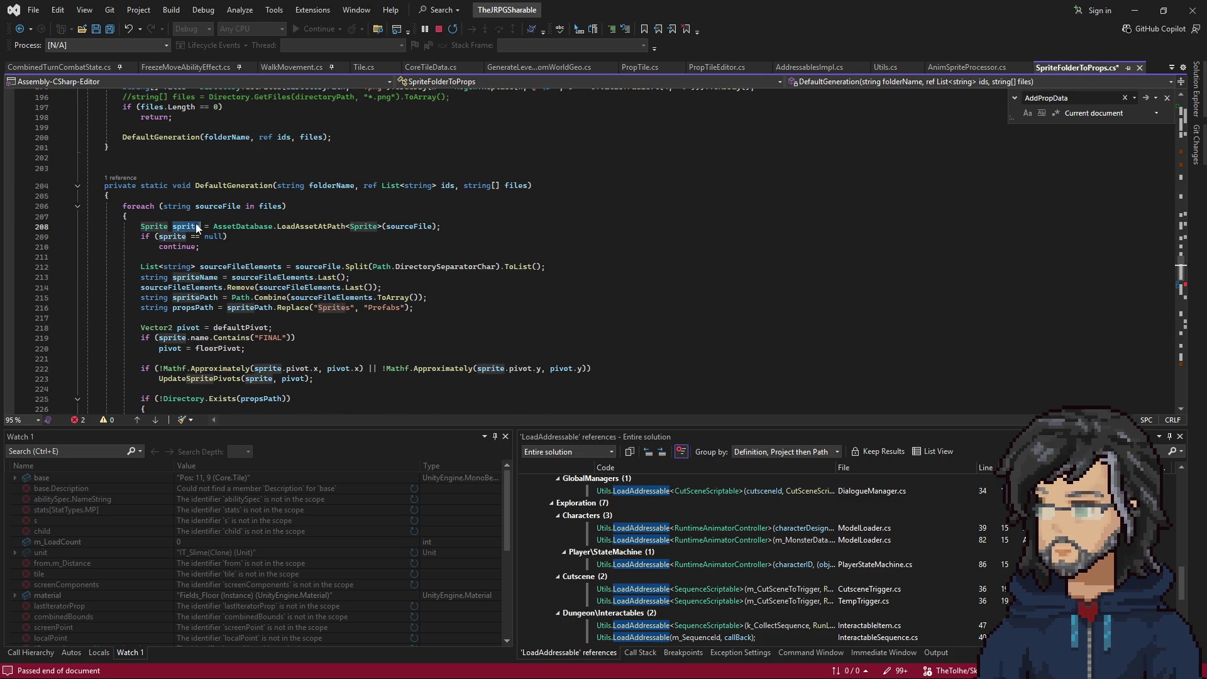
pyautogui.scroll(-6, 339, 294)
pyautogui.doubleClick(379, 277)
pyautogui.write('sprite')
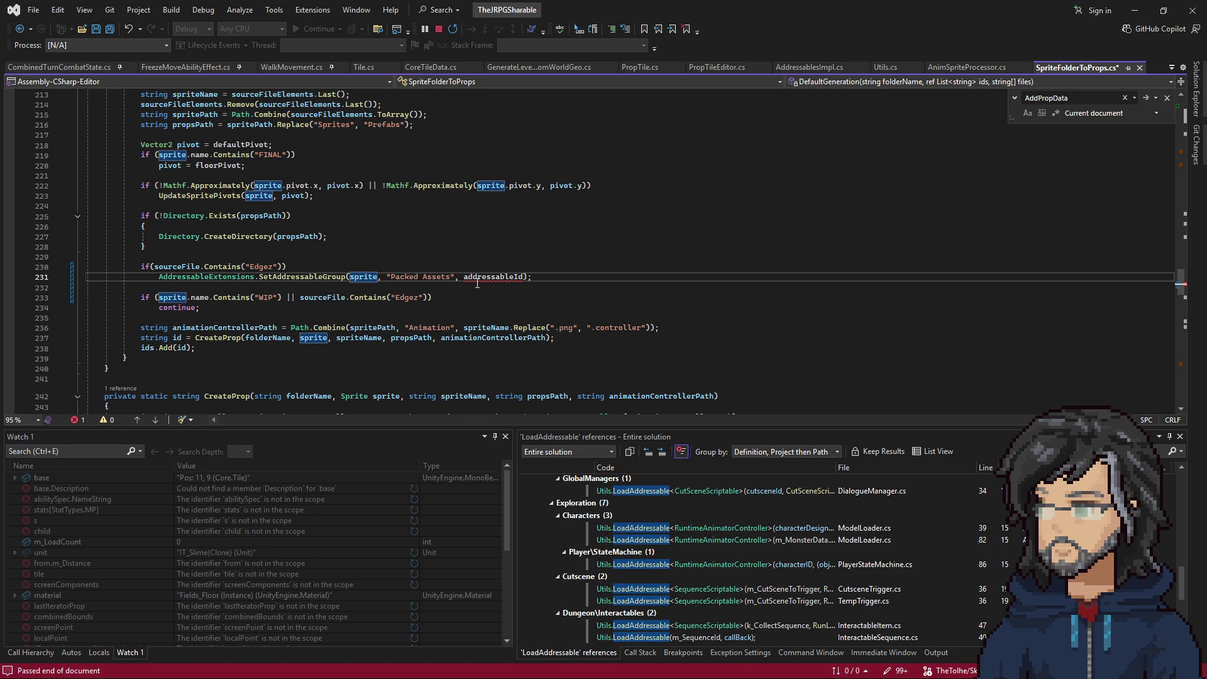
pyautogui.click(492, 277)
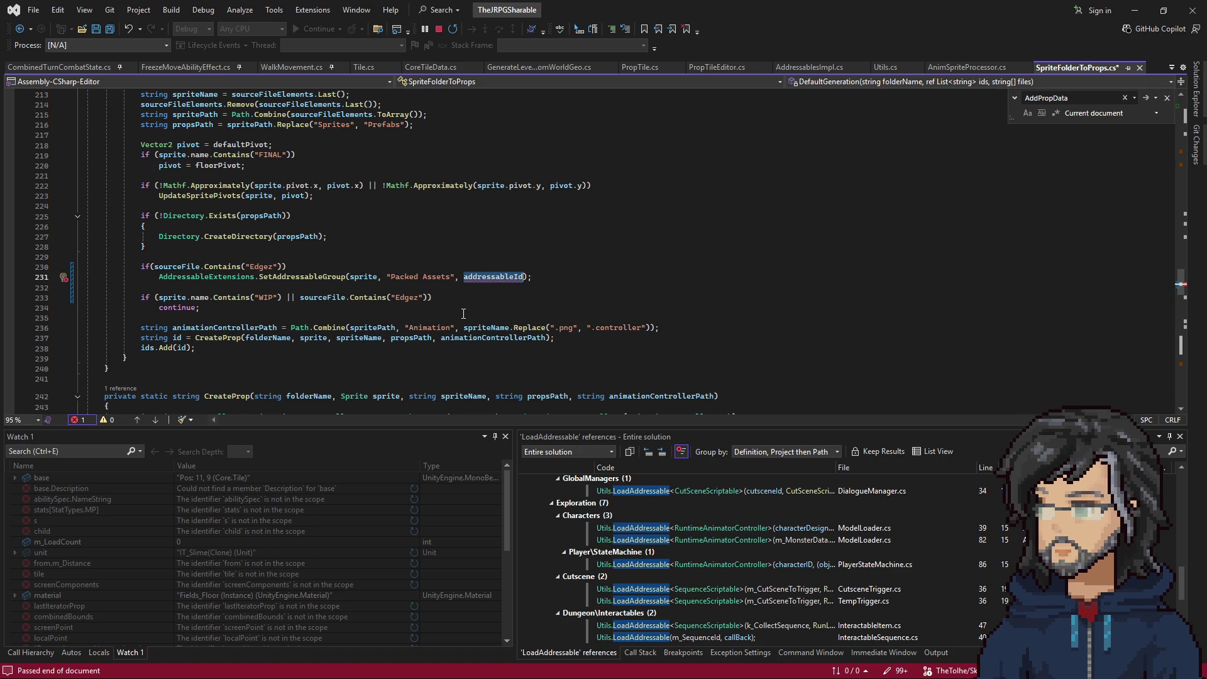
# Review CreateProp, highlighting the propsPath and spriteName references.
pyautogui.scroll(3, 463, 314)
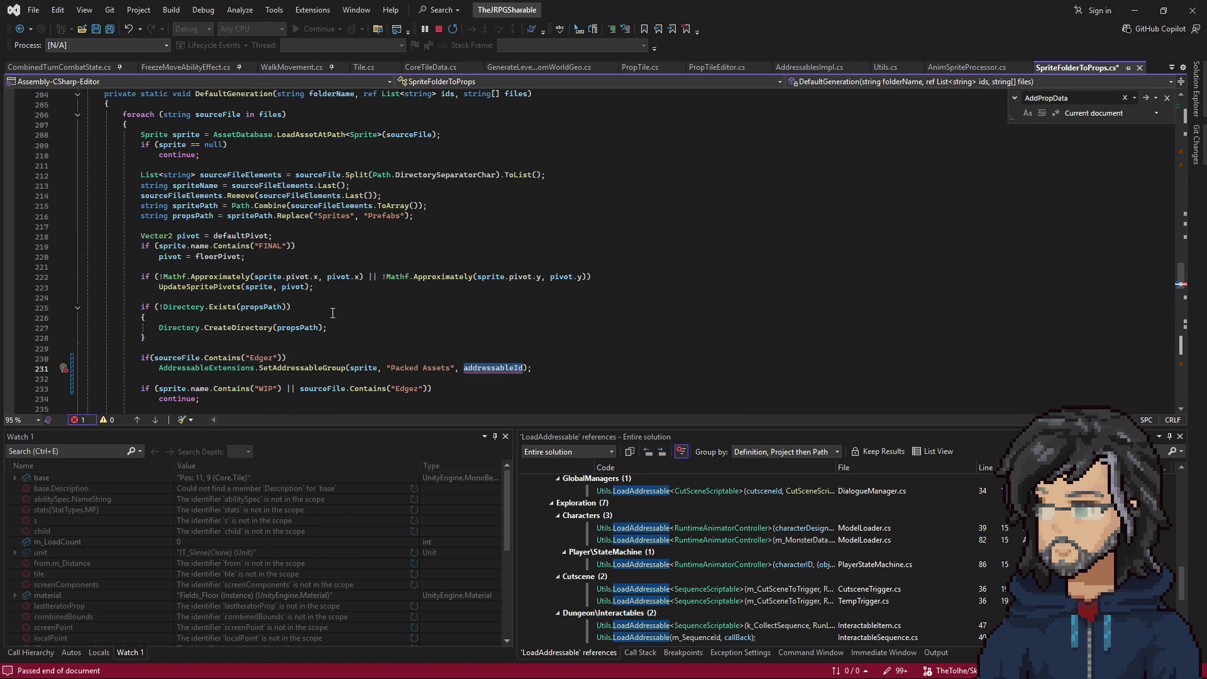
pyautogui.scroll(-5, 523, 256)
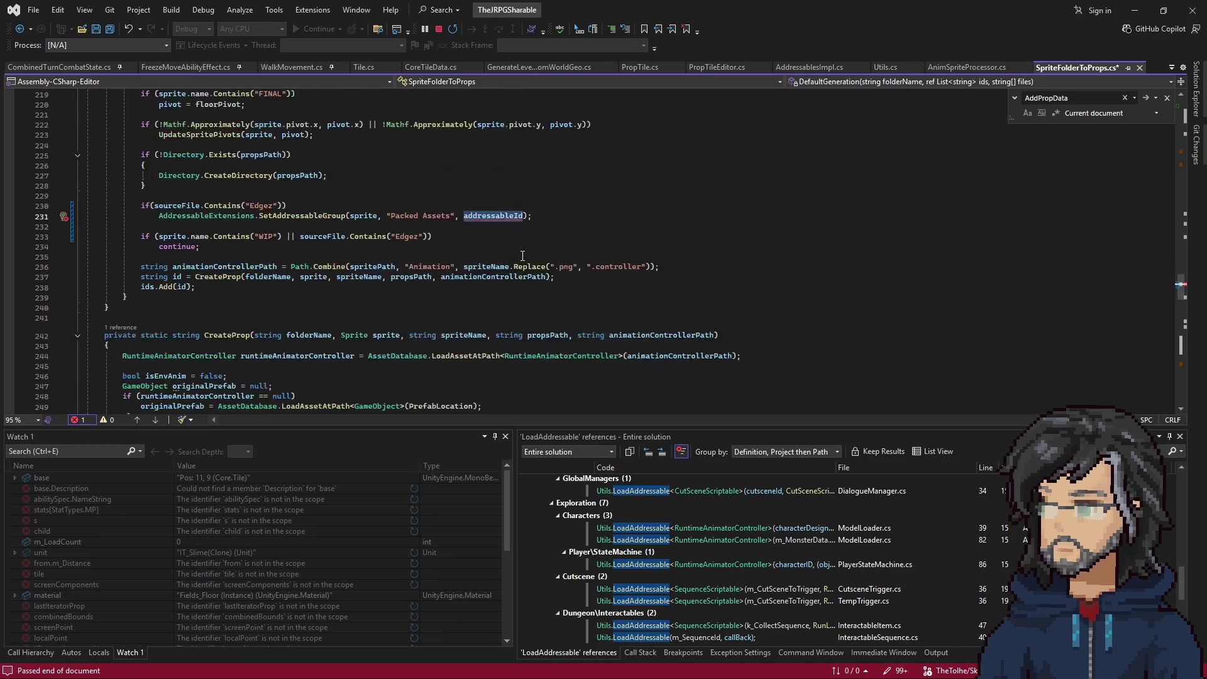
pyautogui.scroll(-20, 522, 256)
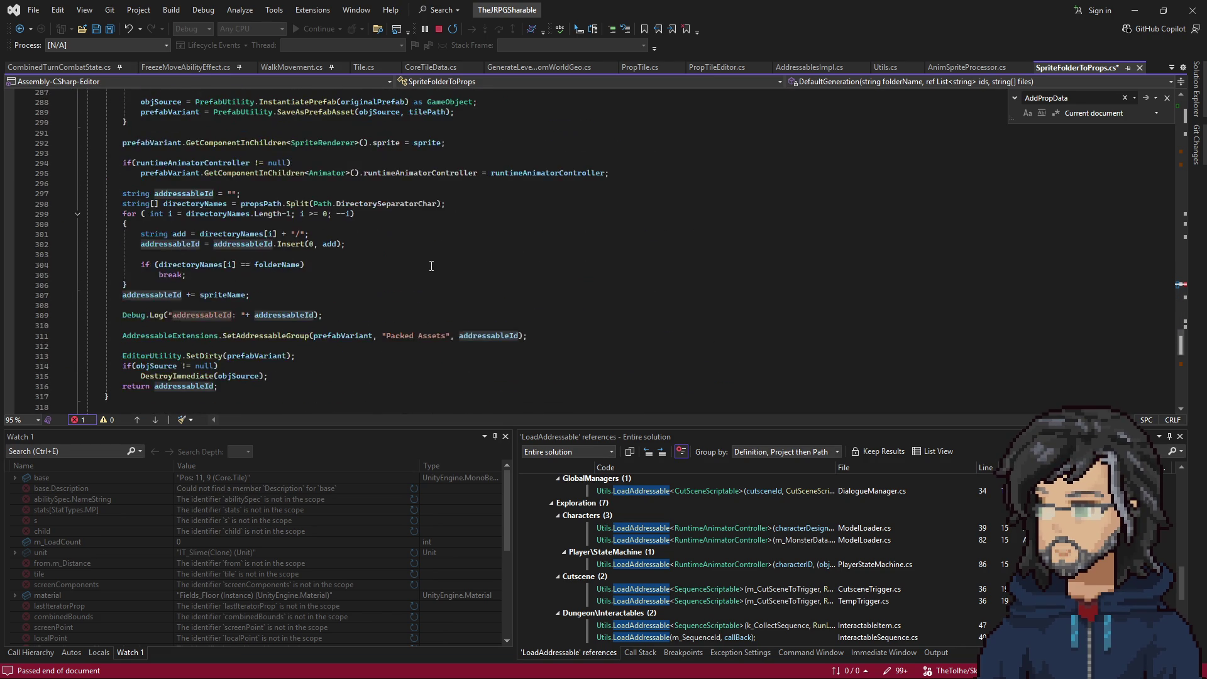
pyautogui.scroll(-4, 431, 265)
pyautogui.scroll(3, 314, 288)
pyautogui.scroll(2, 173, 268)
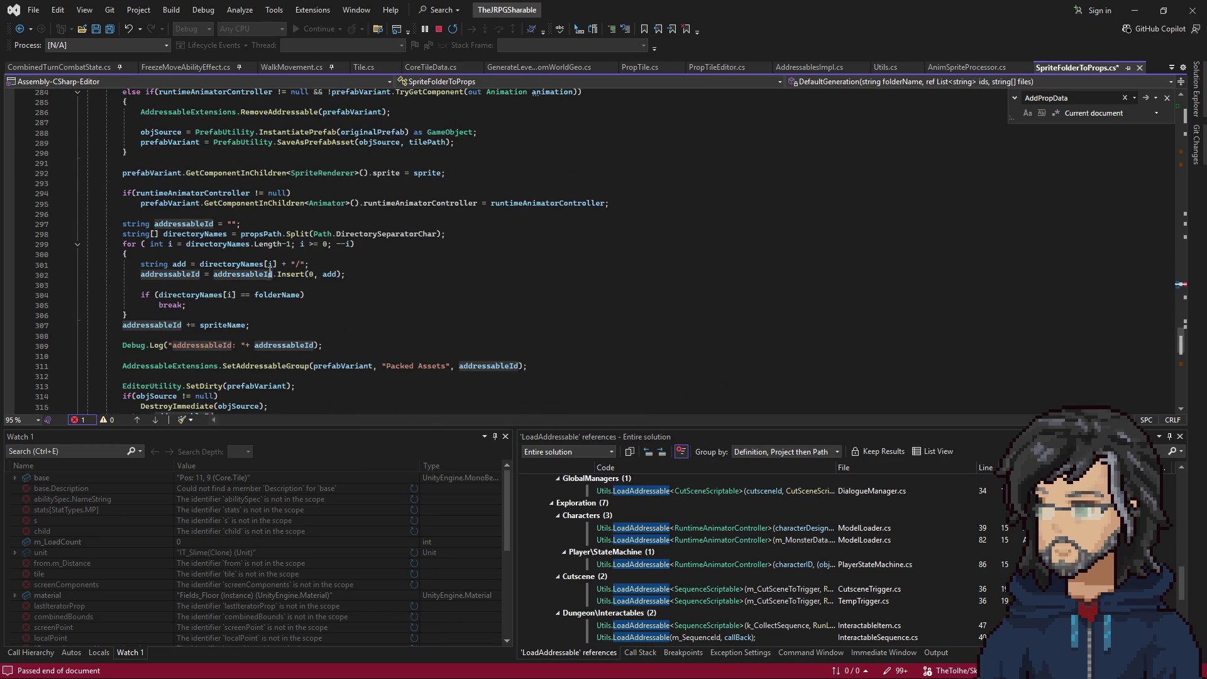
pyautogui.click(280, 234)
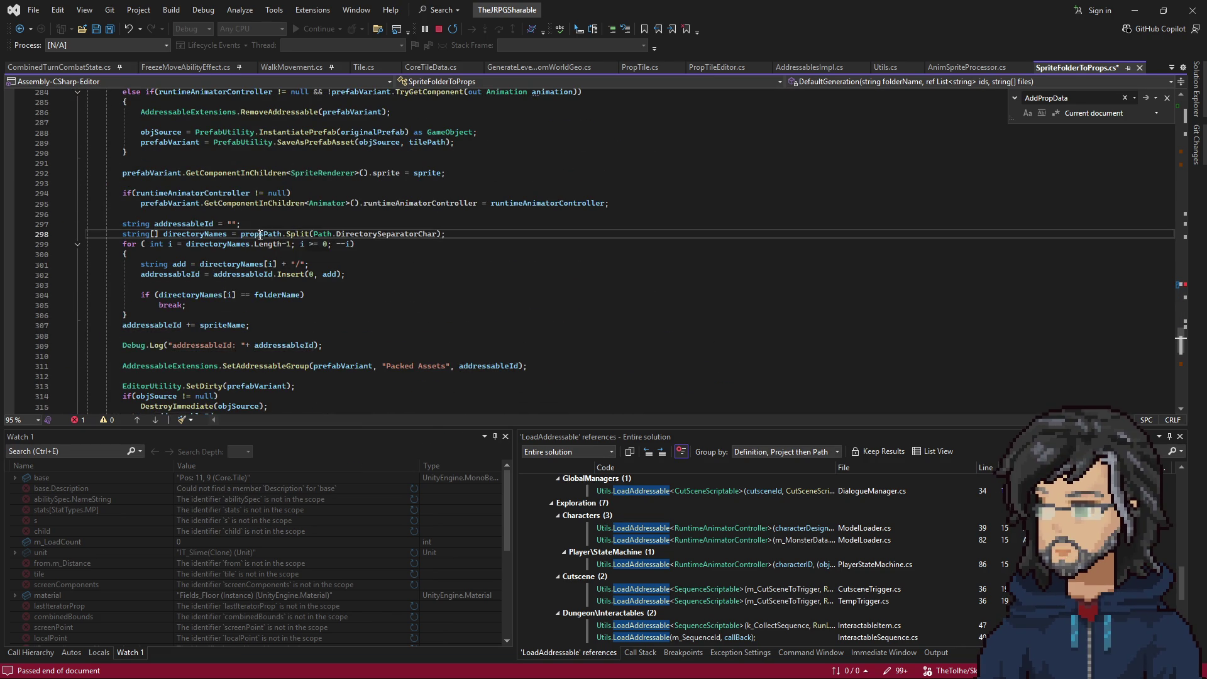
pyautogui.scroll(7, 329, 287)
pyautogui.scroll(2, 328, 287)
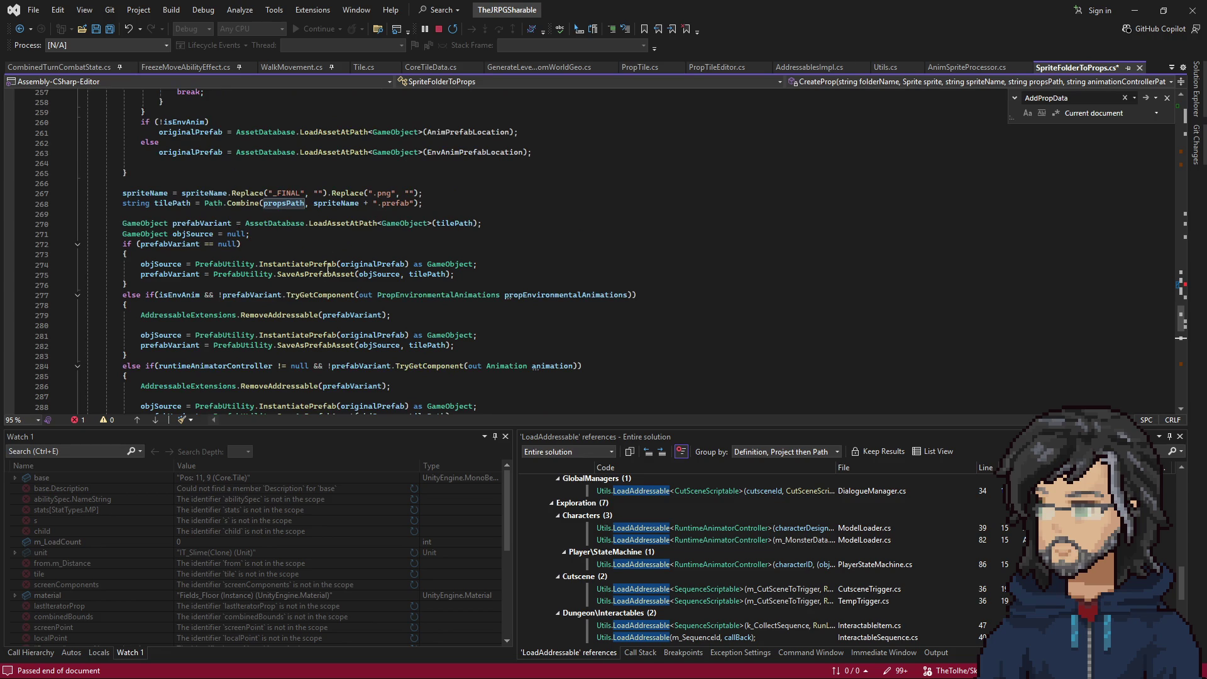
pyautogui.scroll(1, 322, 220)
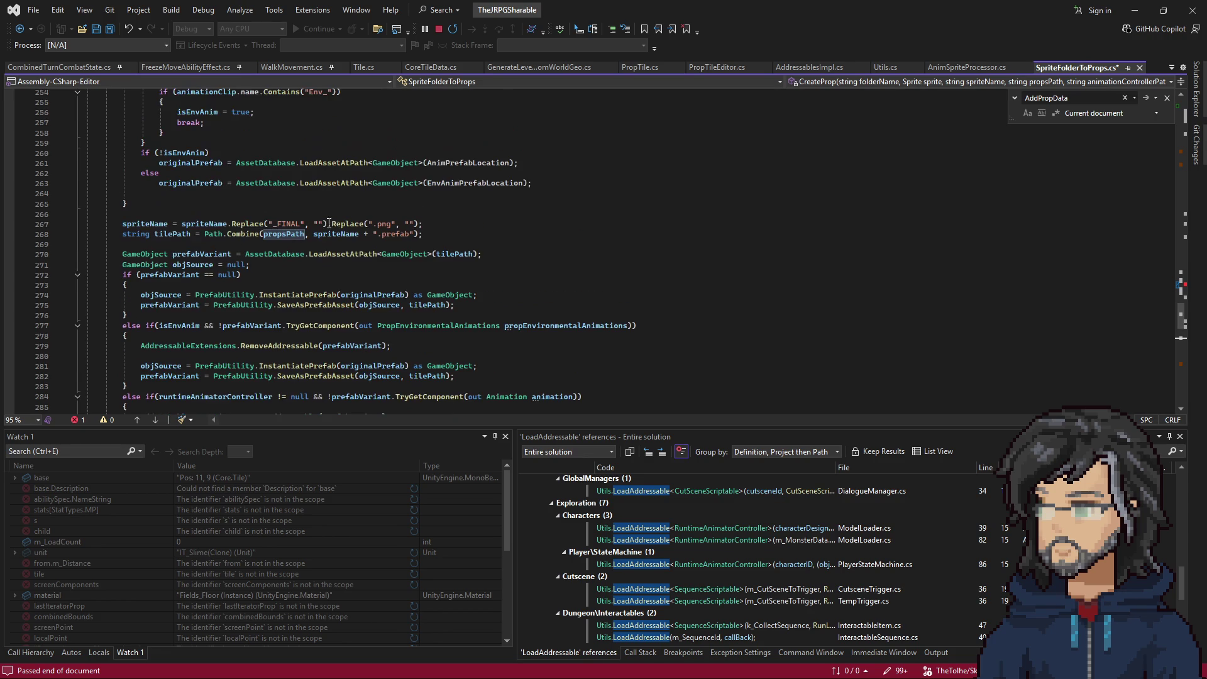
pyautogui.click(328, 232)
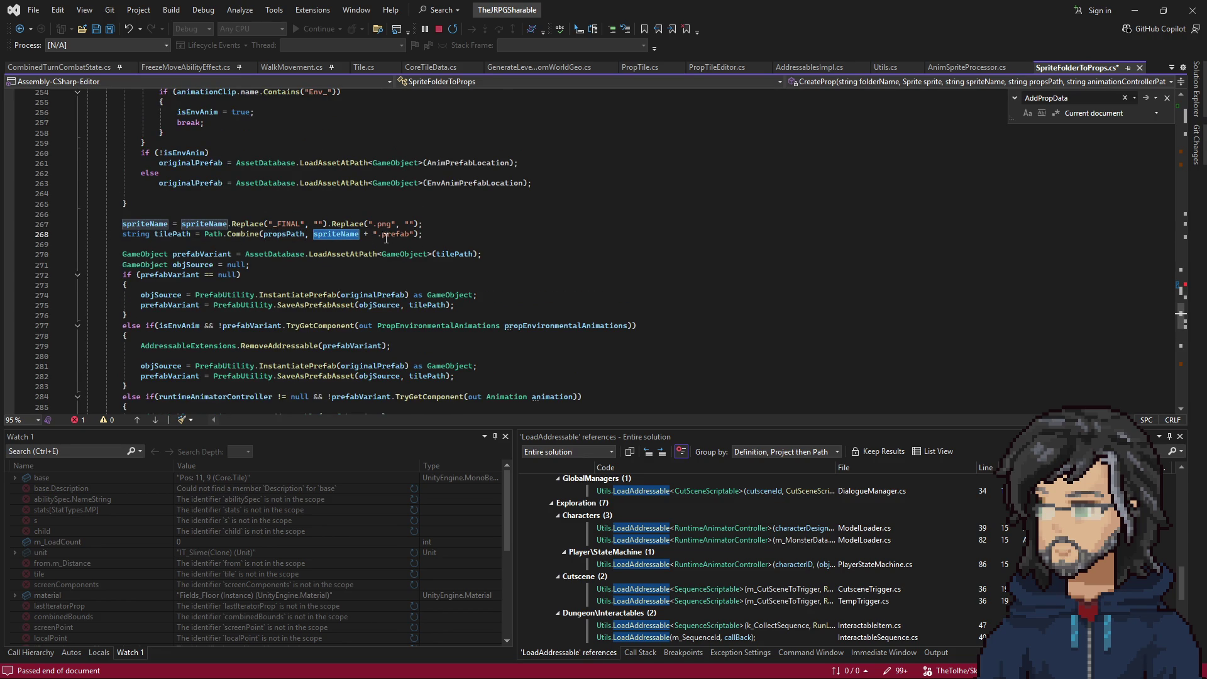
# Trace spriteName from the CreateProp call to where it is cleaned up.
pyautogui.scroll(3, 385, 238)
pyautogui.scroll(1, 380, 226)
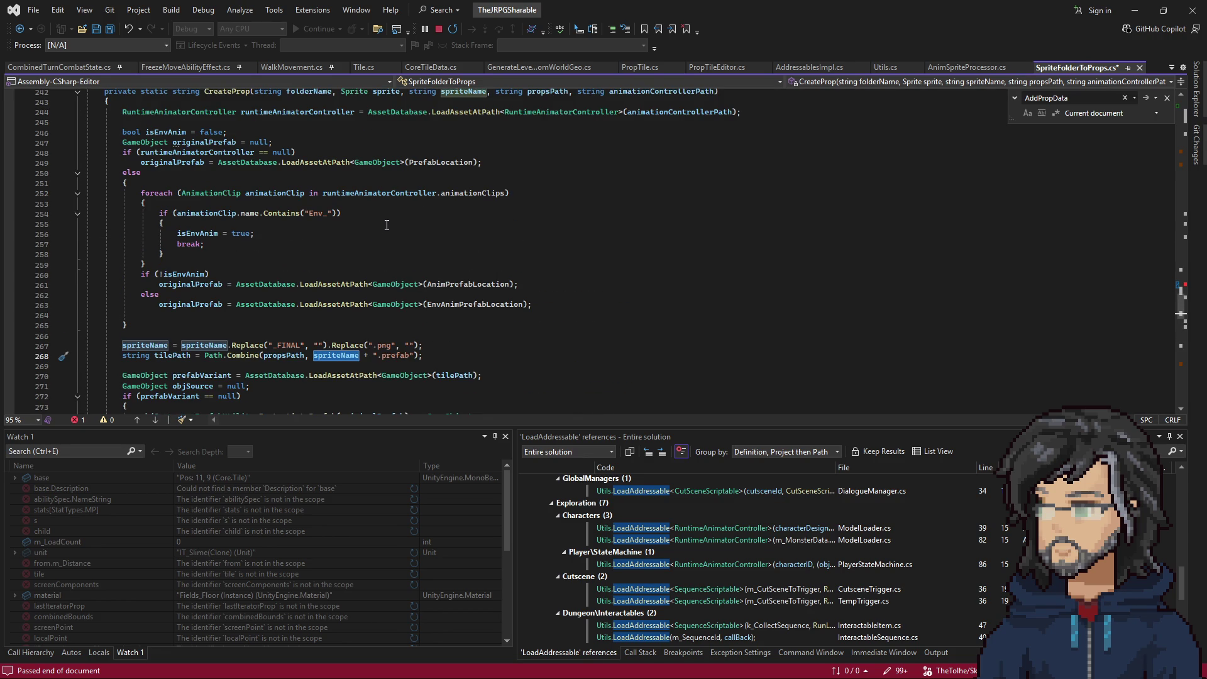
pyautogui.scroll(4, 395, 222)
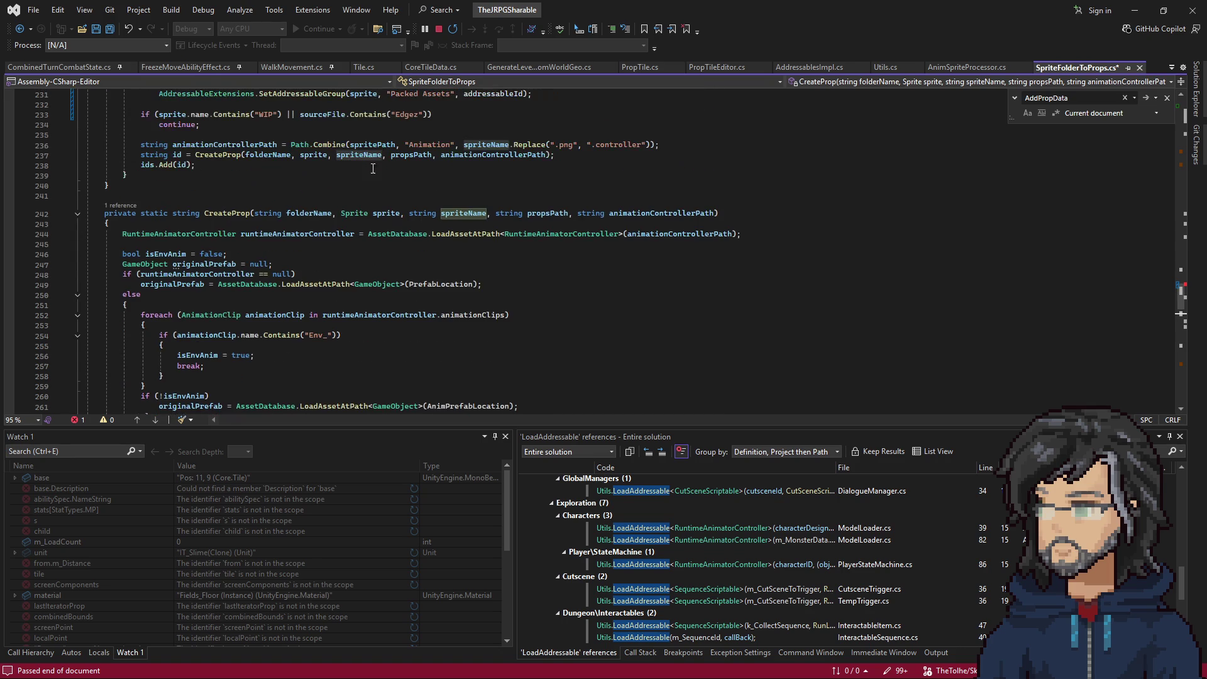
pyautogui.doubleClick(358, 159)
pyautogui.scroll(3, 358, 159)
pyautogui.scroll(-5, 410, 261)
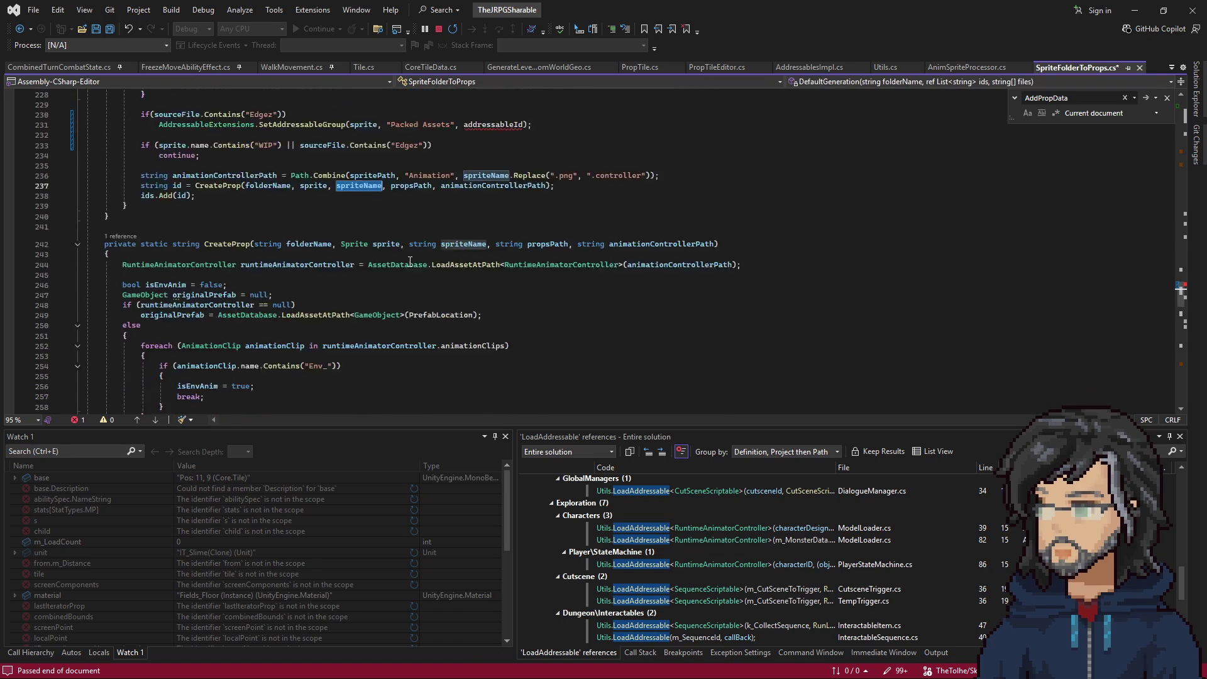
pyautogui.scroll(-5, 410, 261)
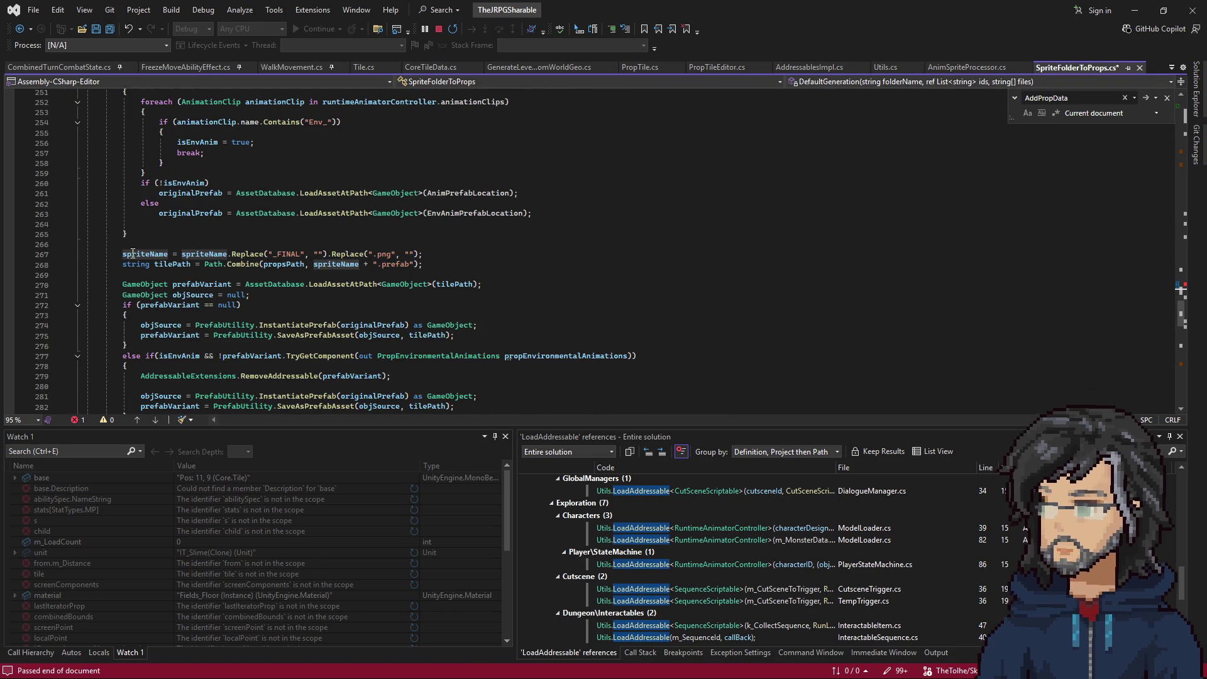
pyautogui.click(234, 257)
# Cut the addressableId-building lines 296–307 out of CreateProp.
pyautogui.scroll(-1, 234, 257)
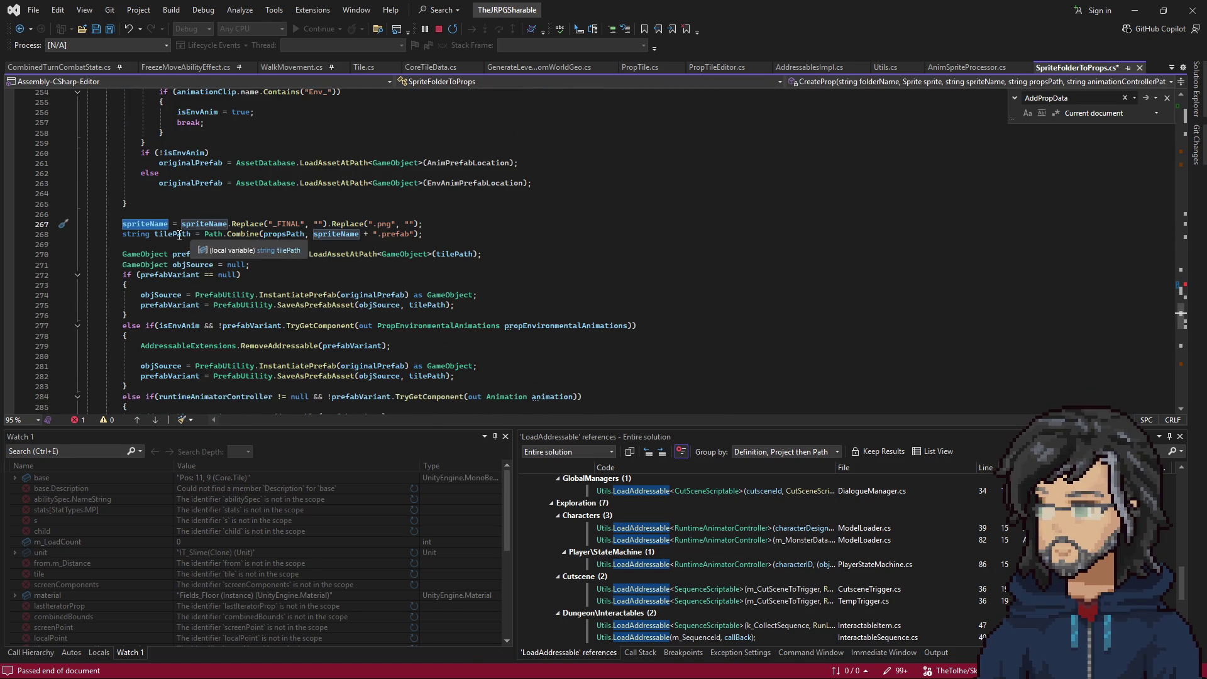
pyautogui.scroll(-2, 240, 257)
pyautogui.scroll(-8, 240, 257)
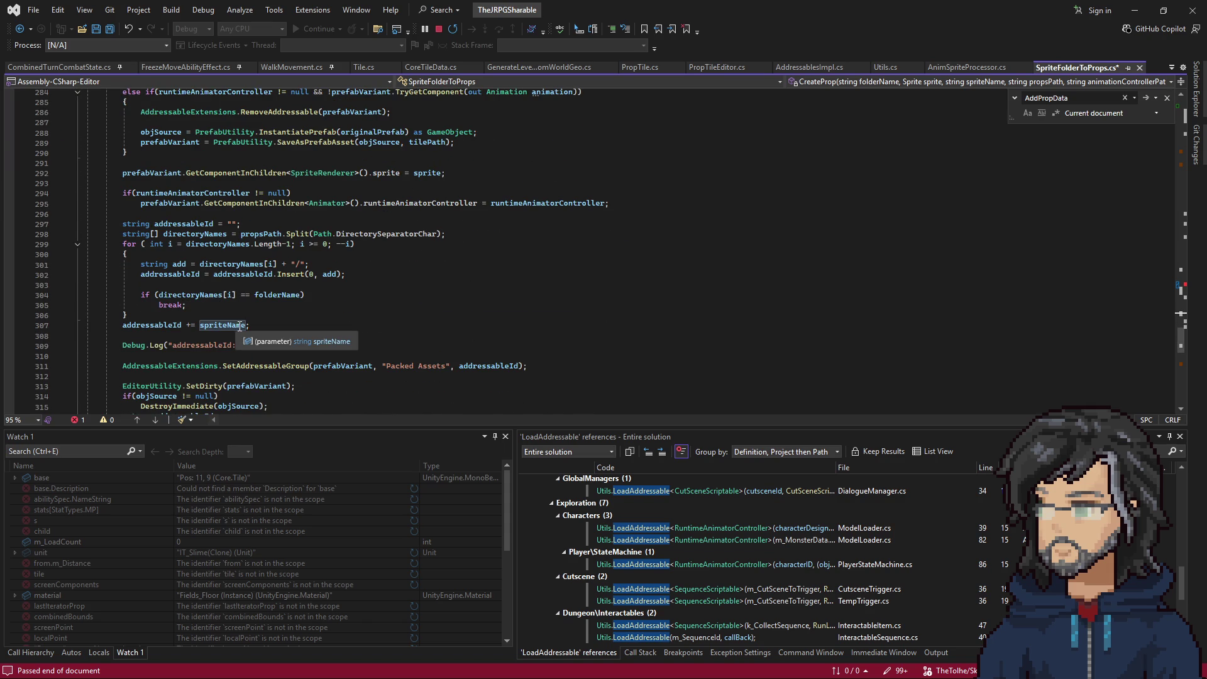
pyautogui.scroll(11, 239, 326)
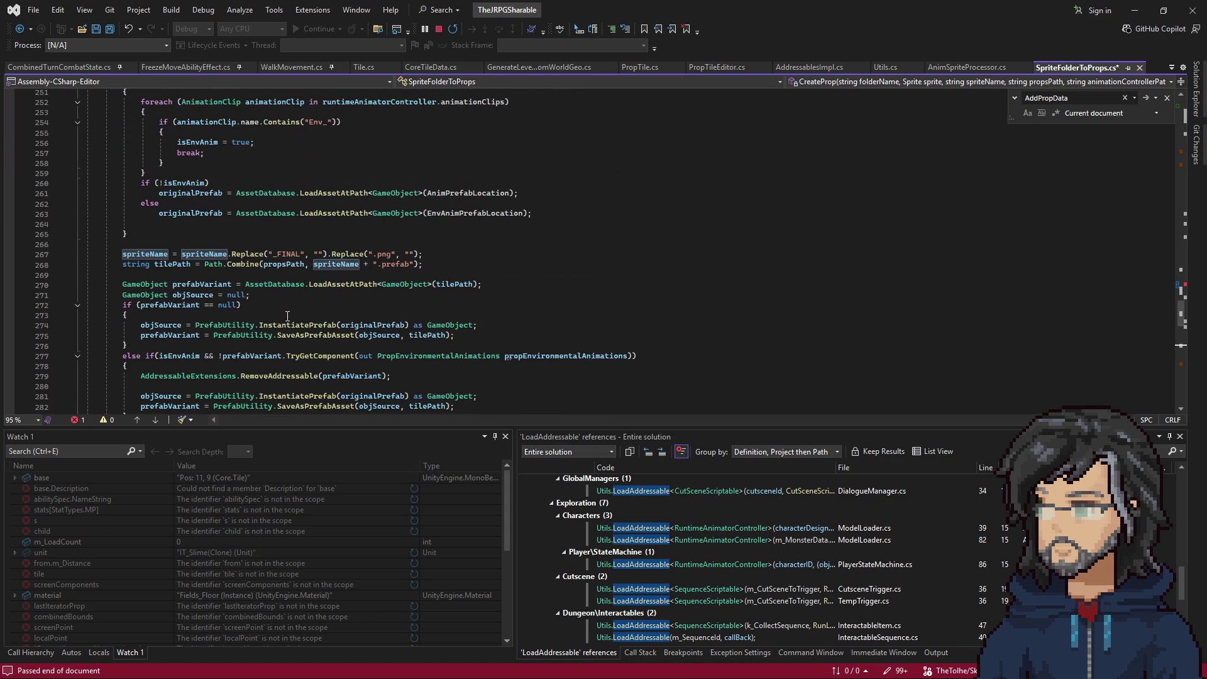
pyautogui.scroll(7, 285, 316)
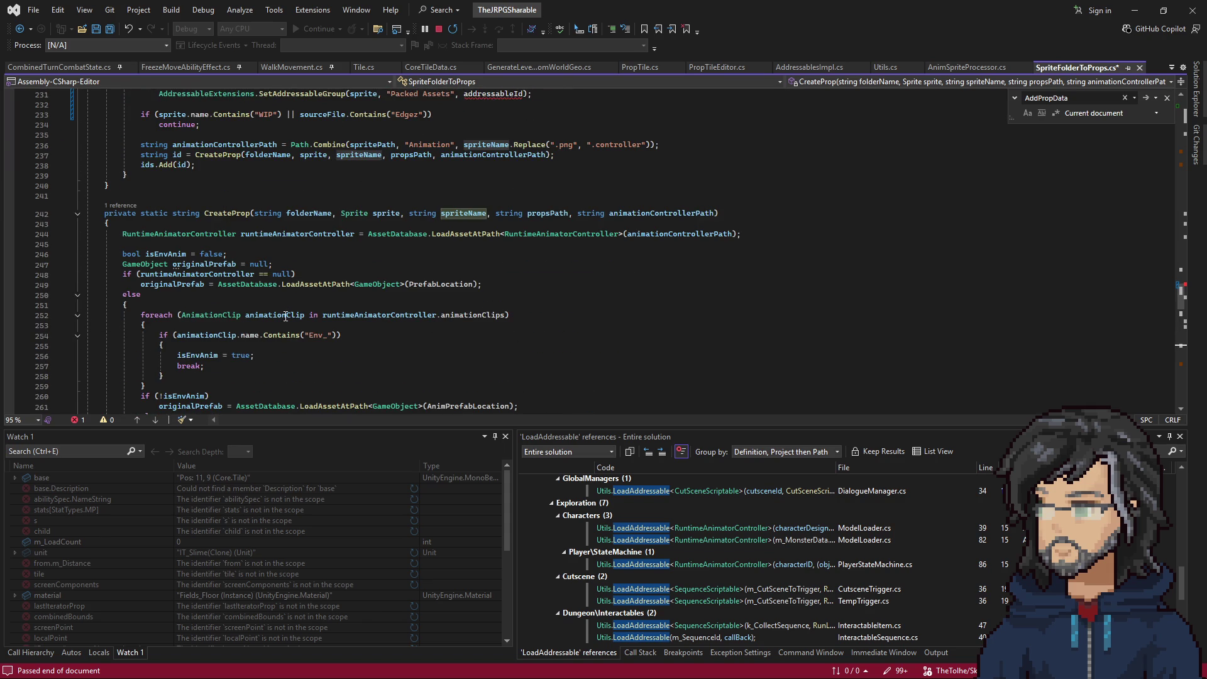
pyautogui.scroll(-7, 285, 316)
pyautogui.scroll(-11, 285, 316)
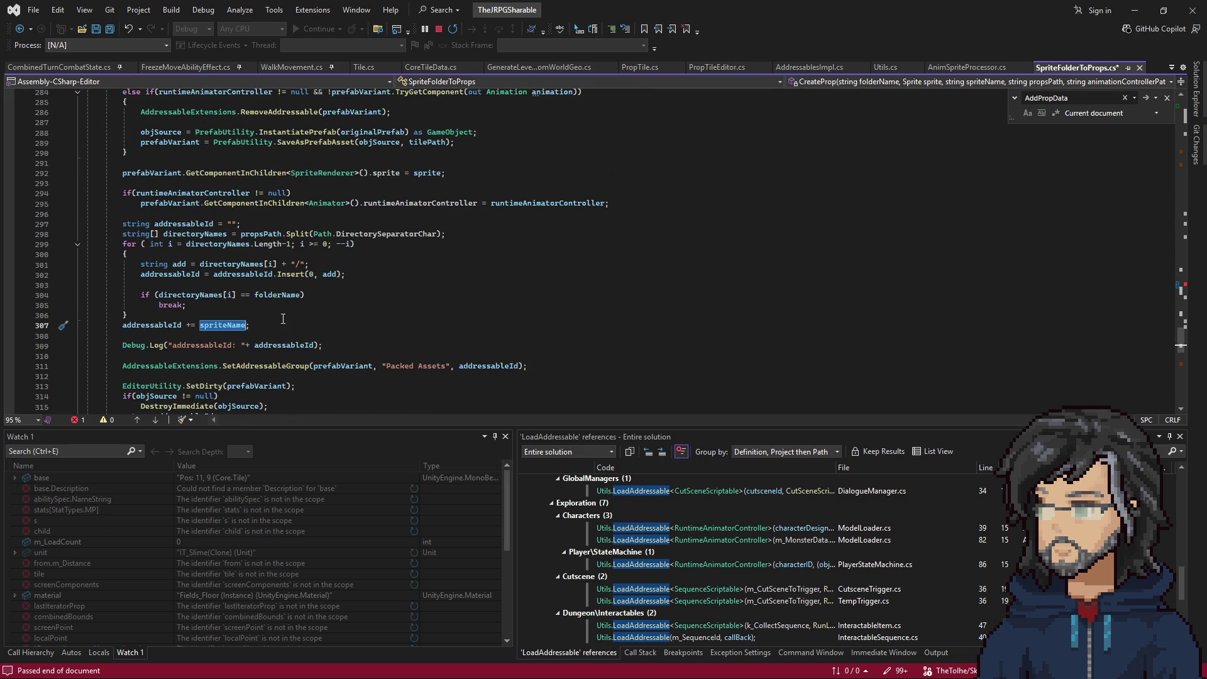
pyautogui.moveTo(278, 323); pyautogui.dragTo(264, 218)
pyautogui.hotkey('ctrl', 'x')
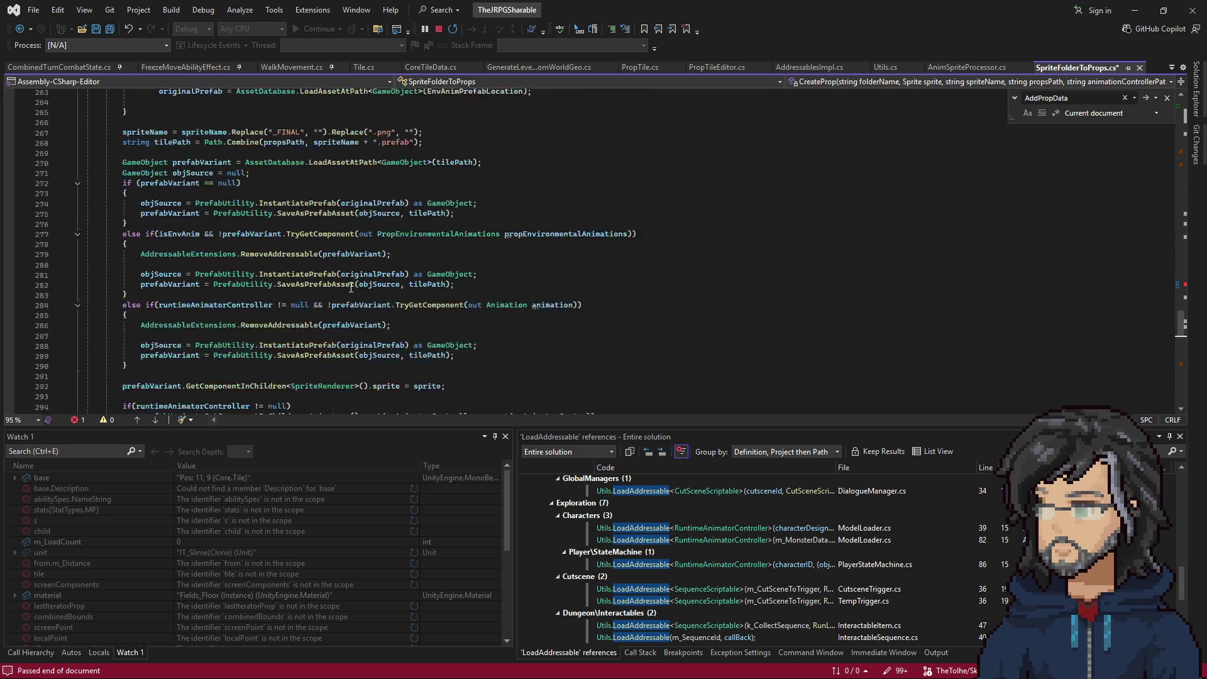
pyautogui.scroll(20, 340, 289)
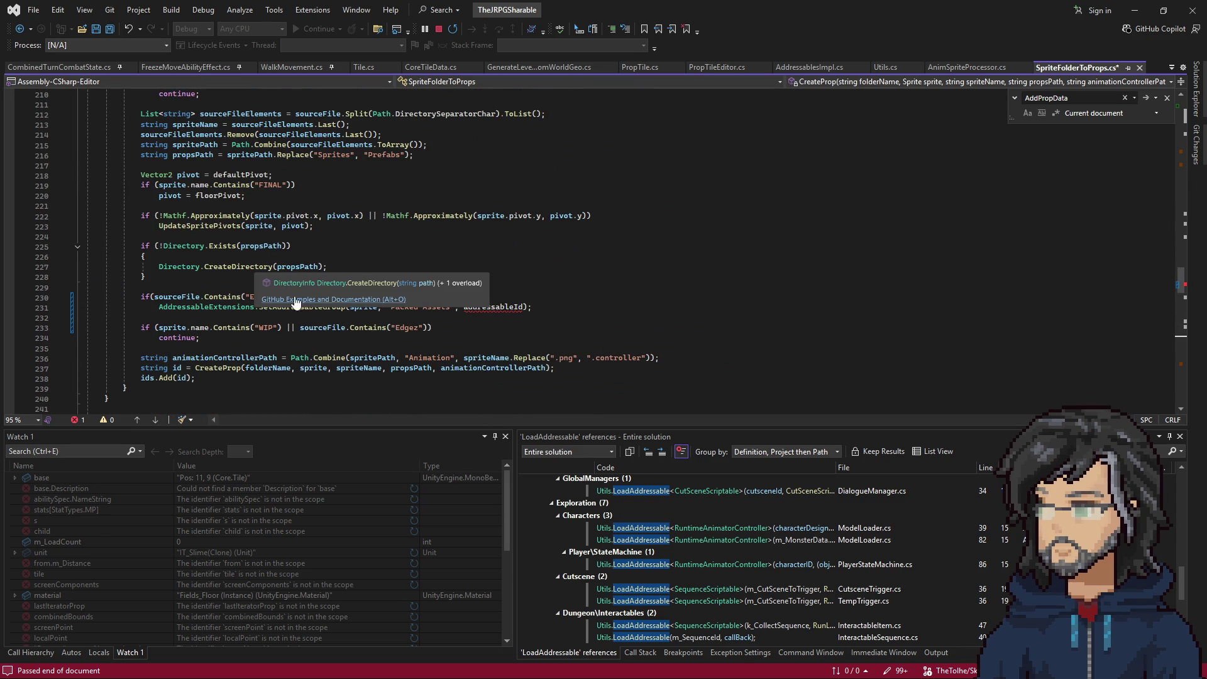
# Brace the Edgez statement and paste the addressableId-building block inside it.
pyautogui.click(298, 298)
pyautogui.press('Return')
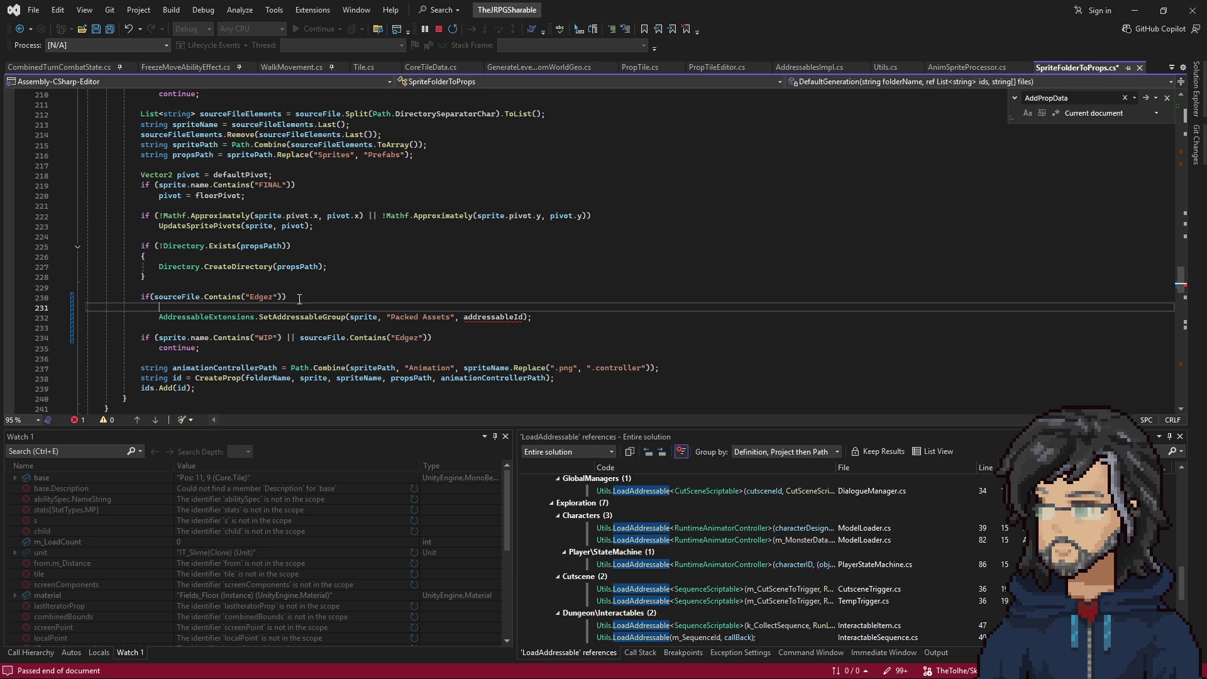
pyautogui.write('{')
pyautogui.press('Down')
pyautogui.press('End')
pyautogui.press('Return')
pyautogui.write('}')
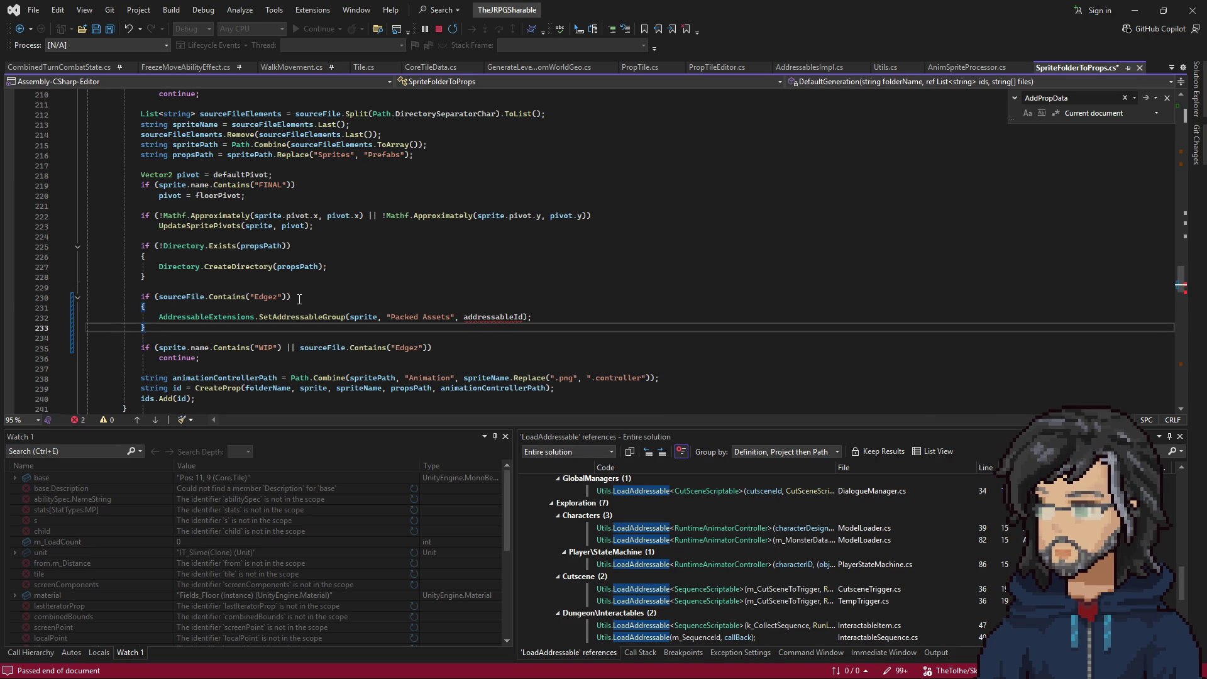
pyautogui.press('Up')
pyautogui.press('Return')
pyautogui.hotkey('ctrl', 'v')
pyautogui.scroll(-5, 290, 286)
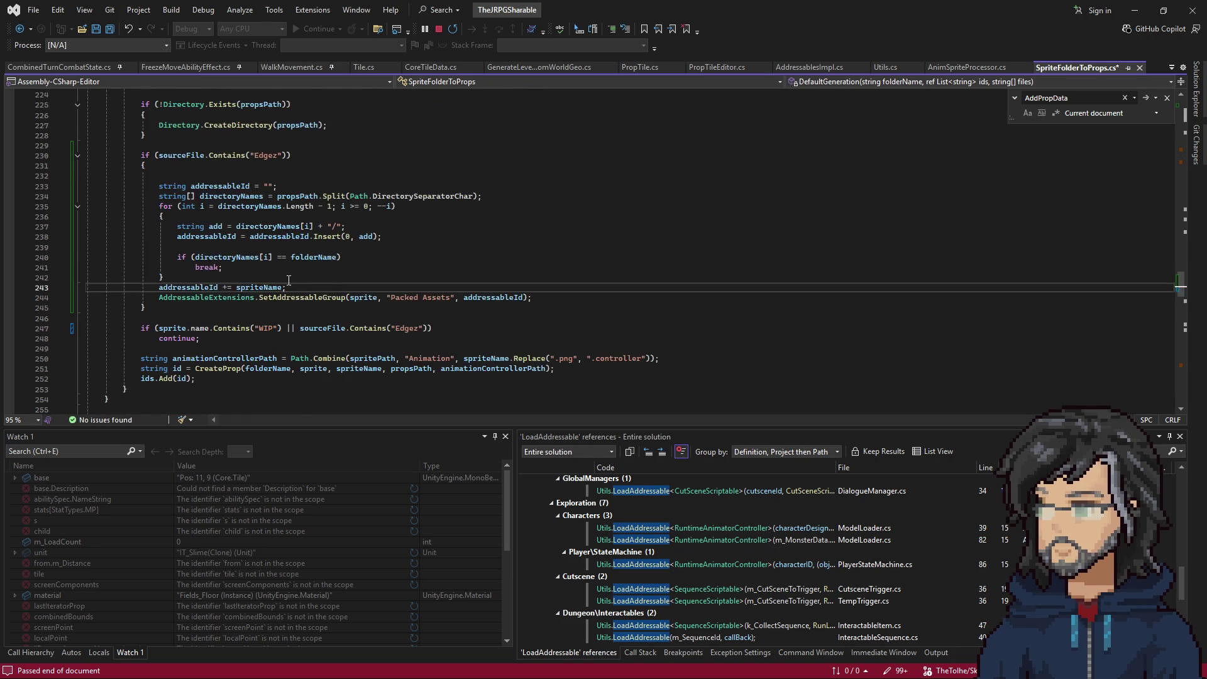
pyautogui.scroll(2, 289, 279)
pyautogui.click(189, 226)
pyautogui.press('Delete')
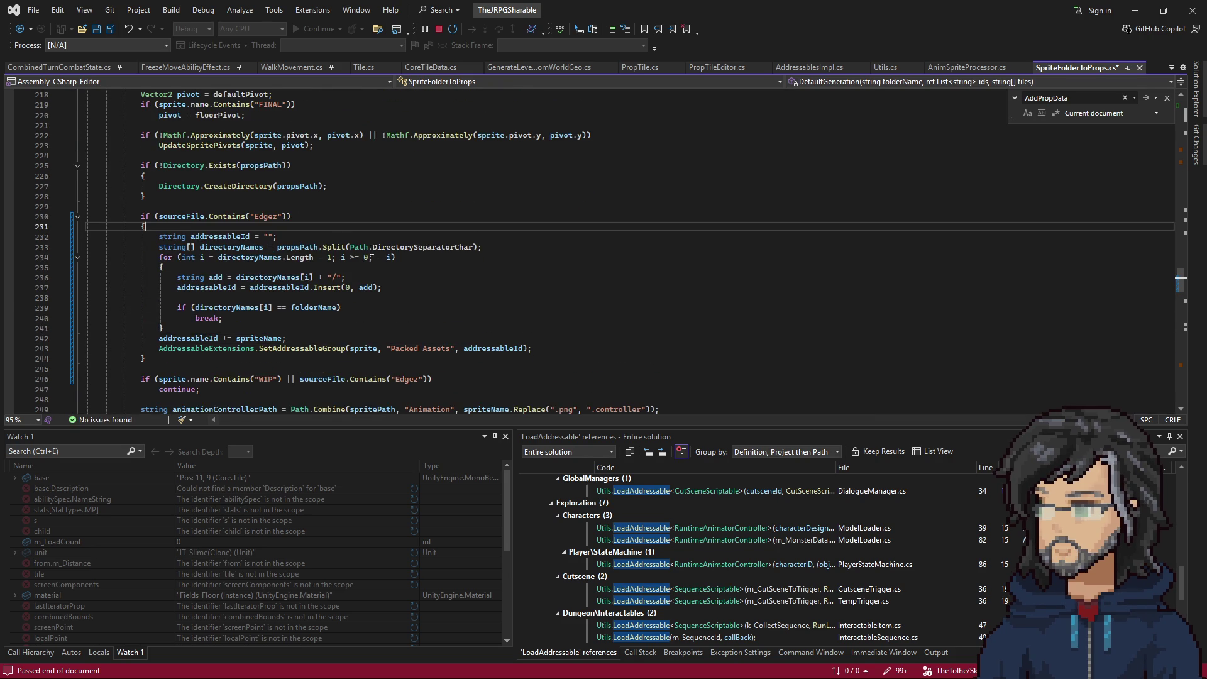
# Make the directoryNames split use spritePath instead of propsPath.
pyautogui.doubleClick(297, 247)
pyautogui.scroll(3, 370, 301)
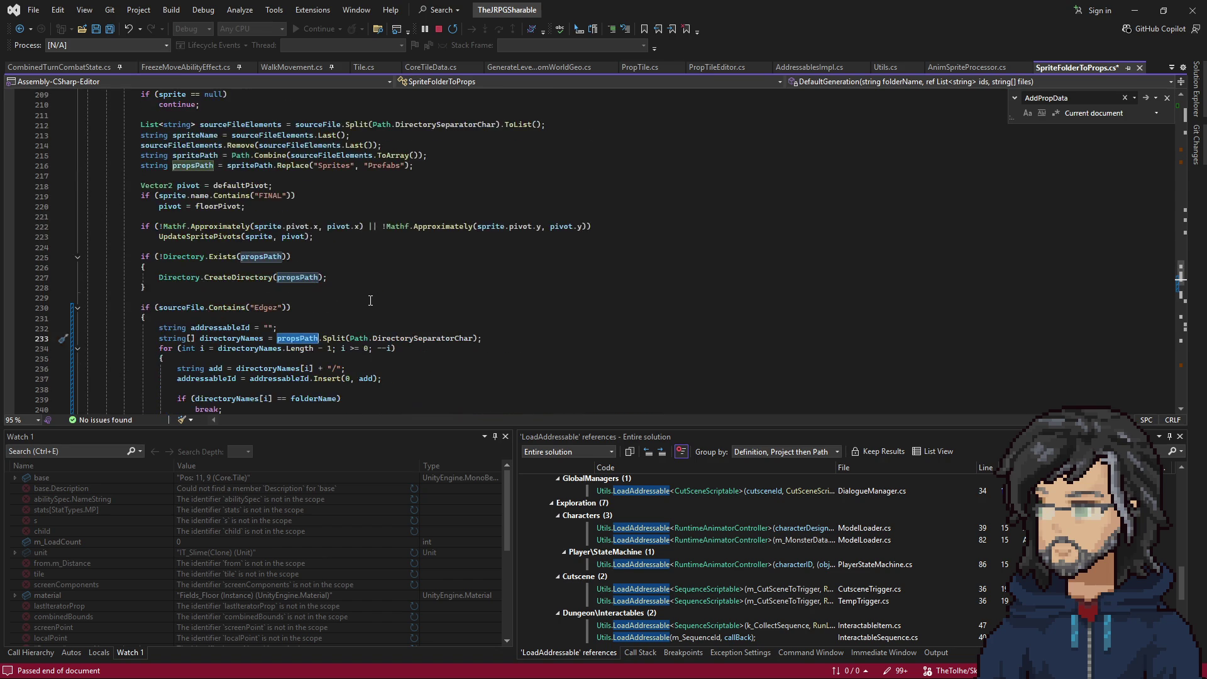
pyautogui.scroll(-6, 370, 301)
pyautogui.scroll(11, 371, 299)
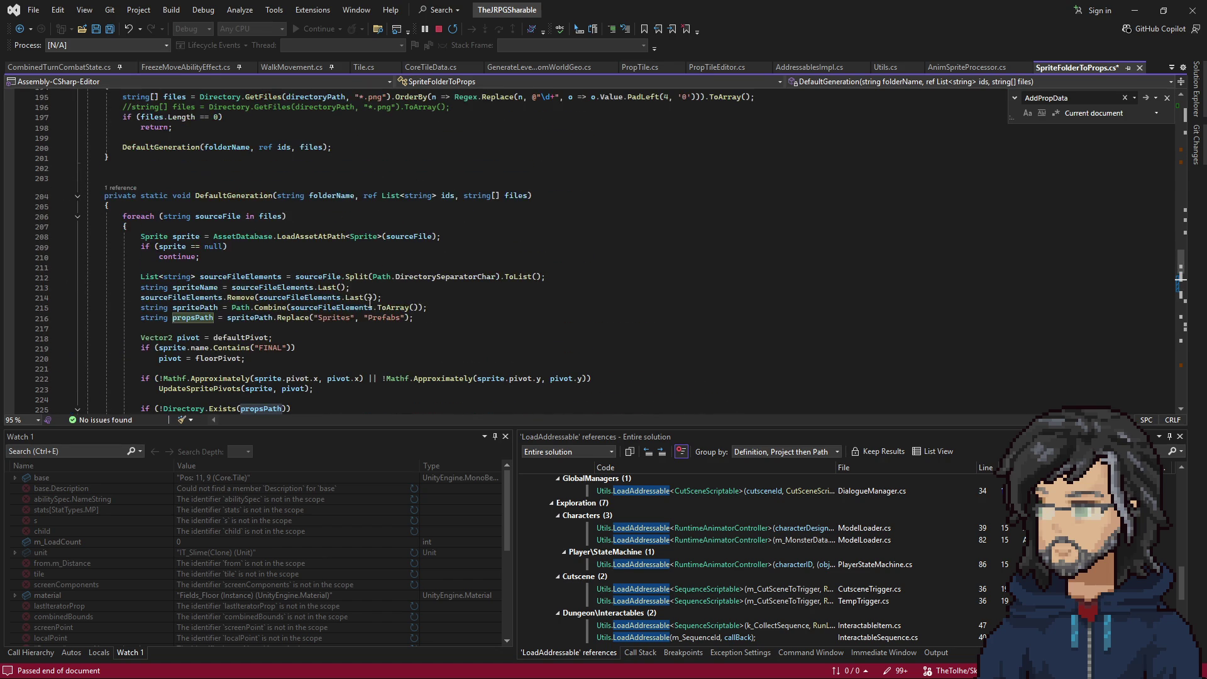
pyautogui.scroll(-8, 390, 317)
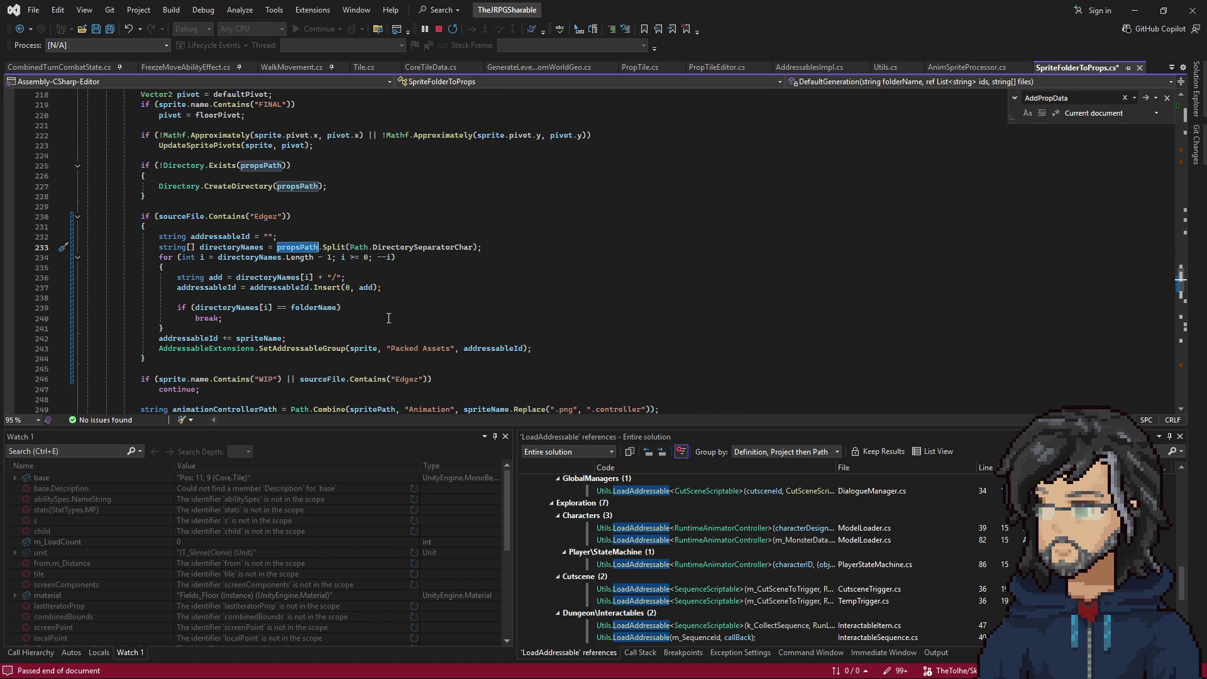
pyautogui.scroll(4, 336, 257)
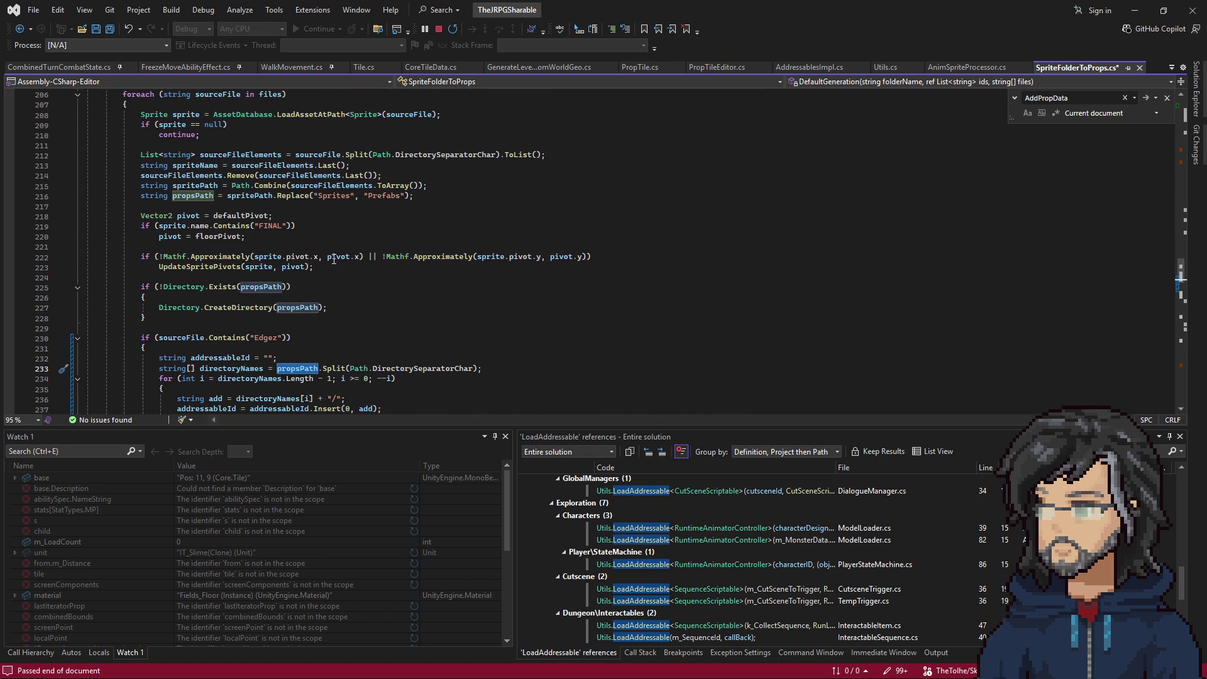
pyautogui.click(258, 195)
pyautogui.scroll(-2, 297, 293)
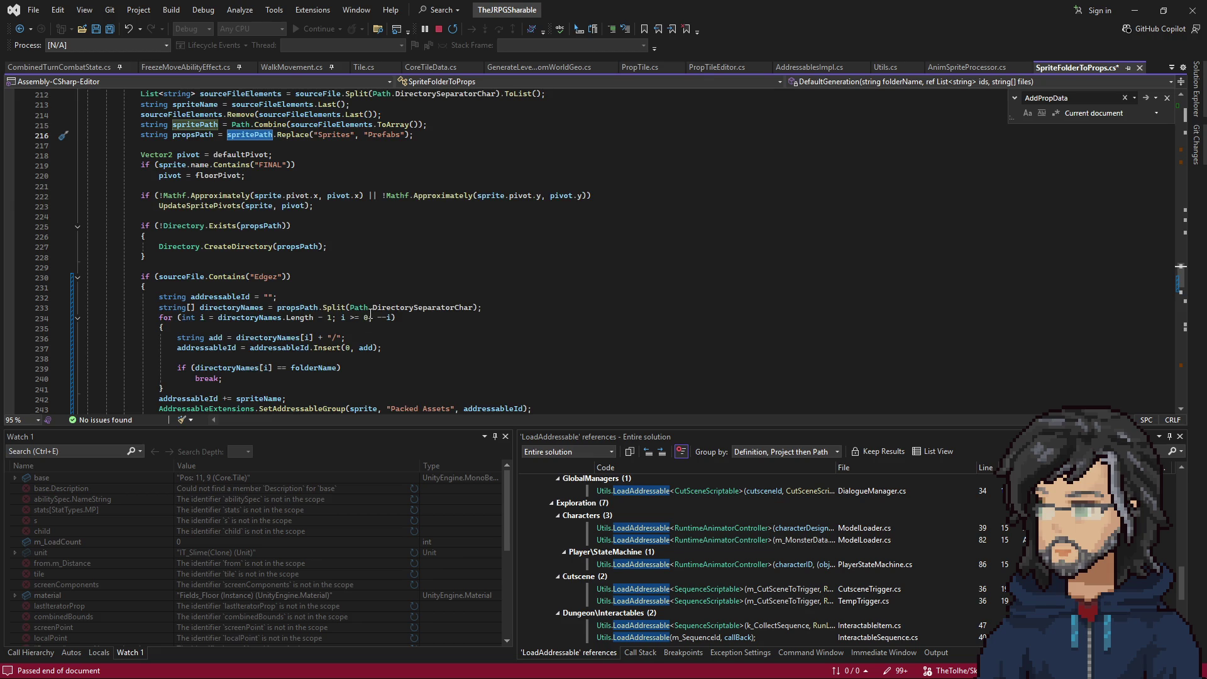
pyautogui.scroll(2, 371, 315)
pyautogui.scroll(-3, 287, 296)
pyautogui.doubleClick(295, 277)
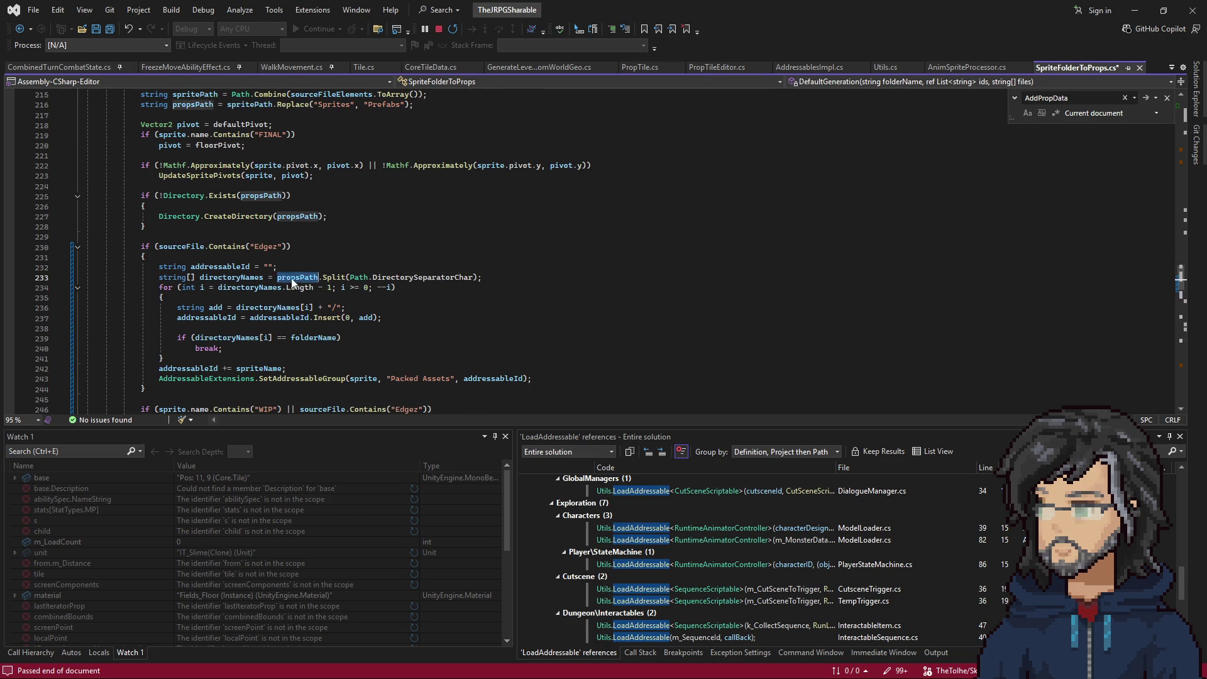
pyautogui.hotkey('ctrl', 'v')
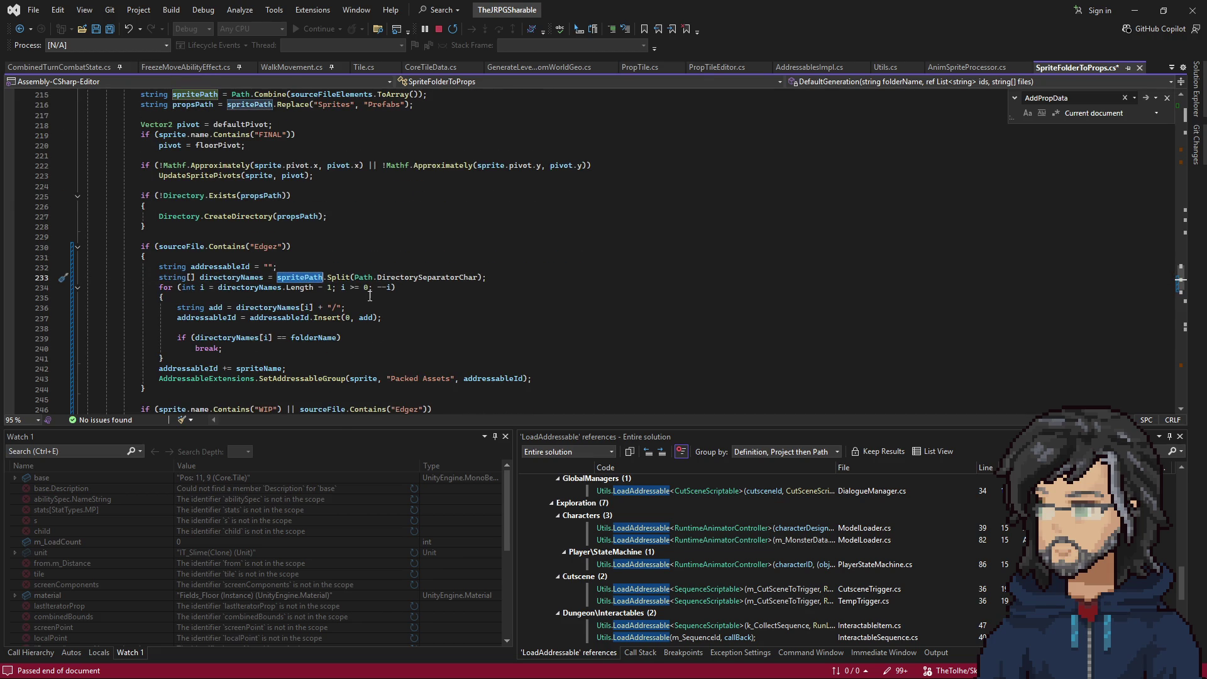
pyautogui.scroll(2, 329, 310)
pyautogui.scroll(-2, 329, 310)
pyautogui.scroll(-1, 310, 348)
# Save the script, breakpoint line 243's SetAddressableGroup call, and minimise Visual Studio.
pyautogui.click(207, 318)
pyautogui.hotkey('ctrl', 's')
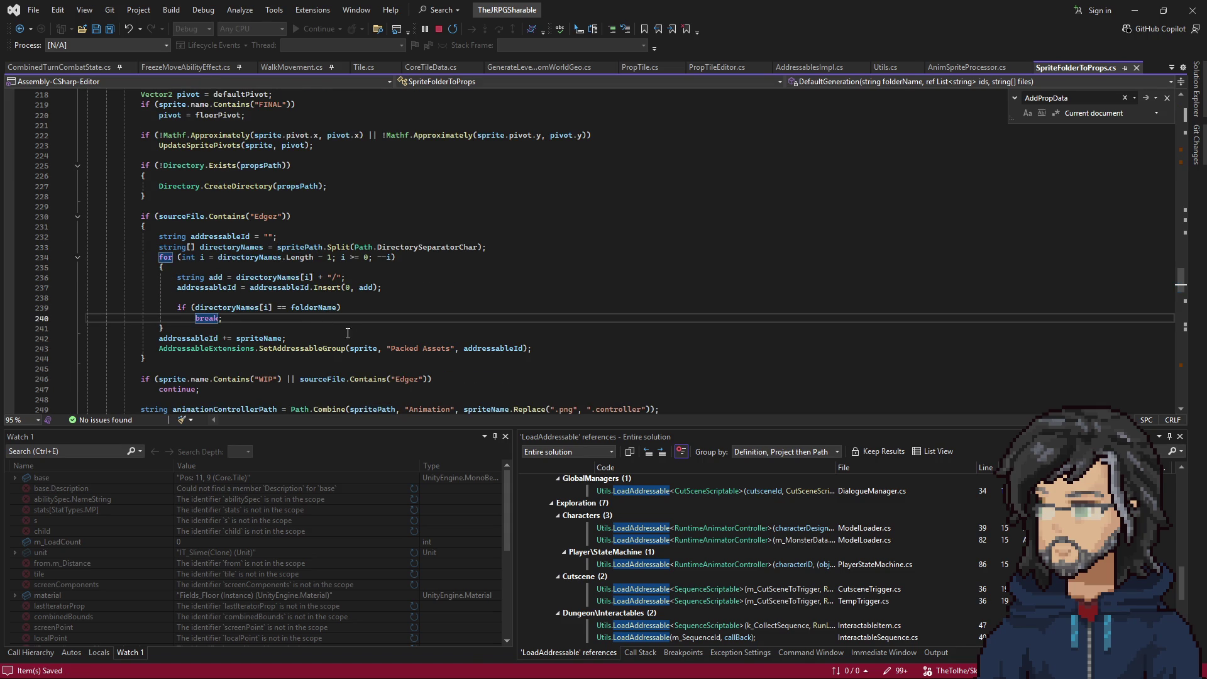
pyautogui.click(233, 348)
pyautogui.press('F9')
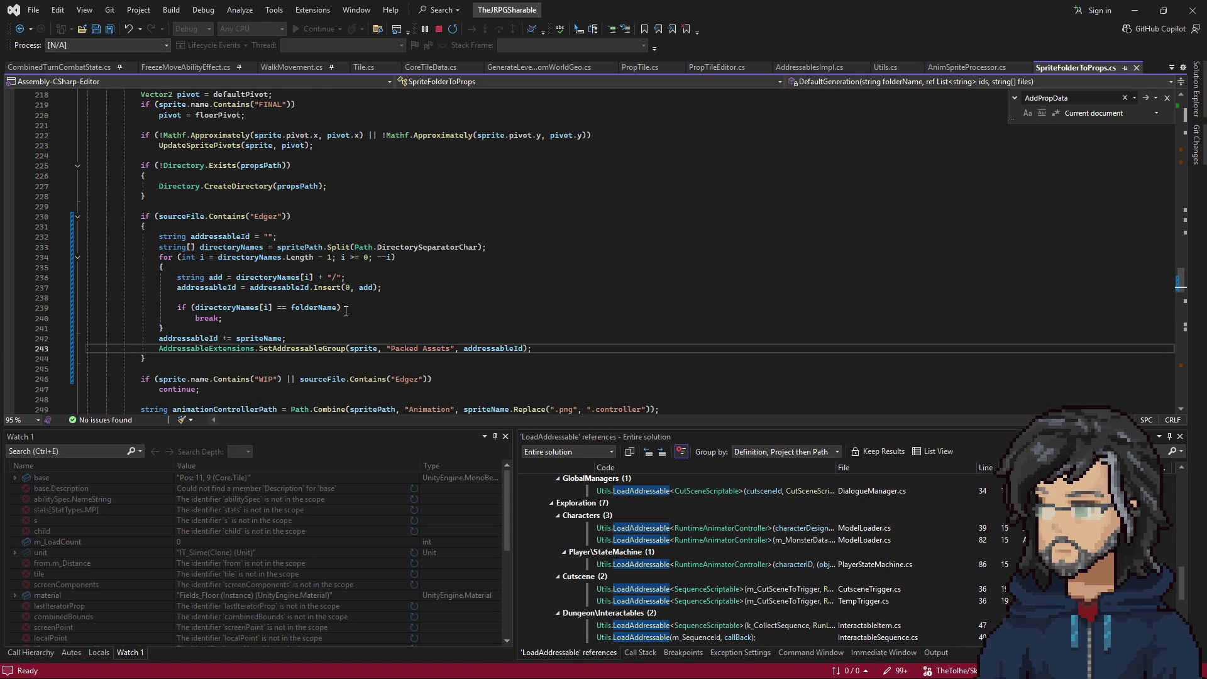
pyautogui.click(464, 221)
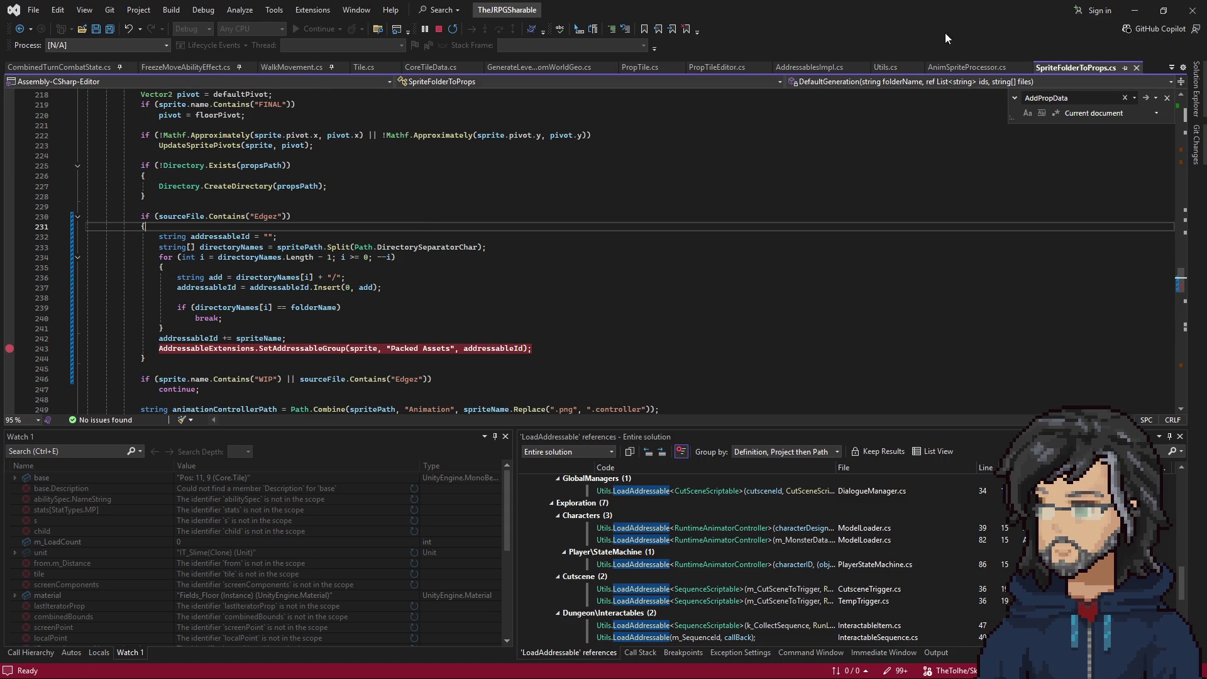
pyautogui.doubleClick(259, 338)
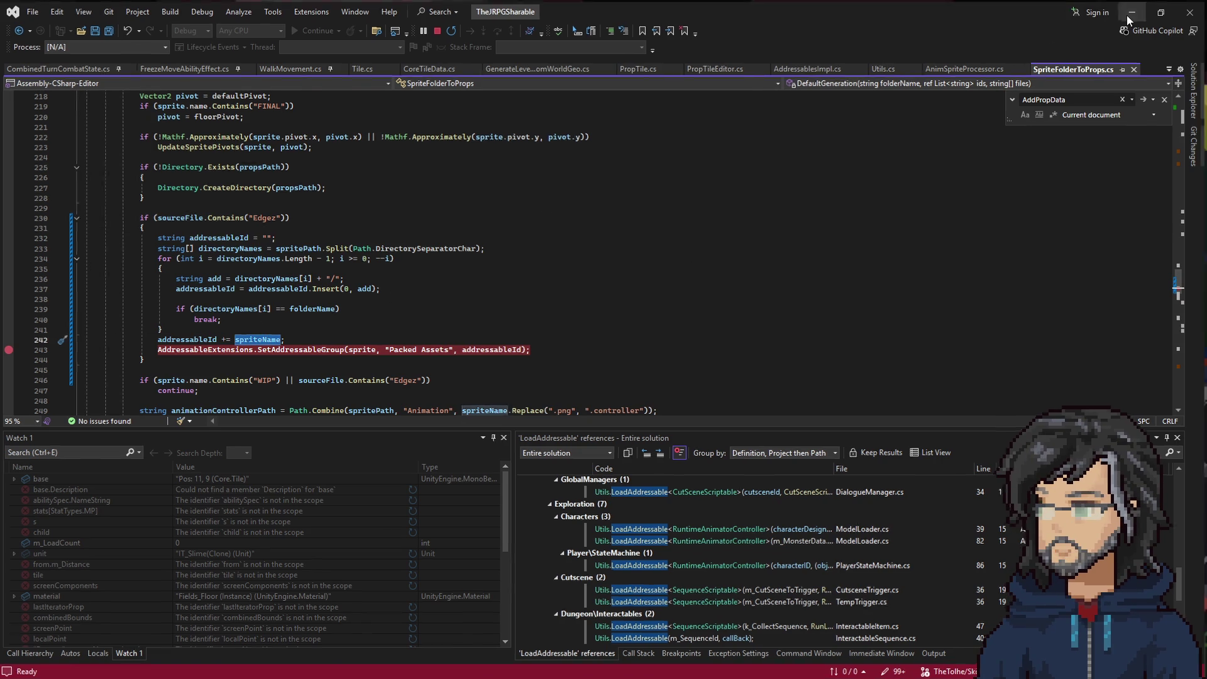
pyautogui.click(1126, 15)
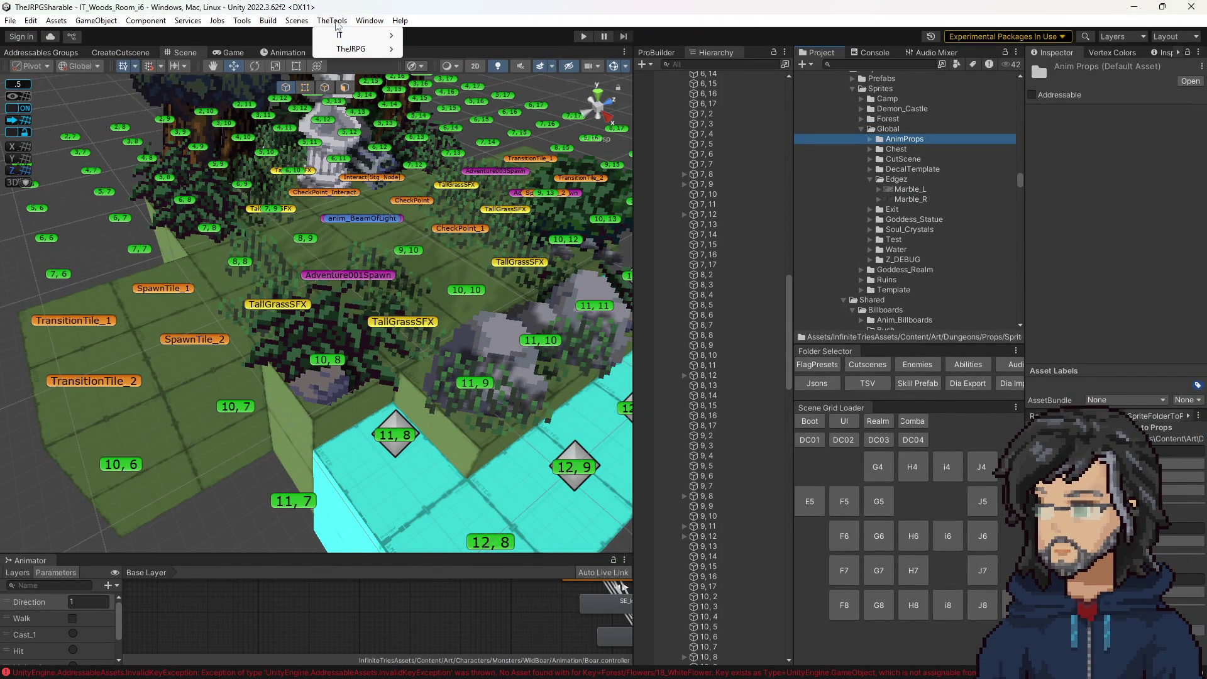
# Dismiss the open Unity menu and return to the debugging Visual Studio window.
pyautogui.click(400, 20)
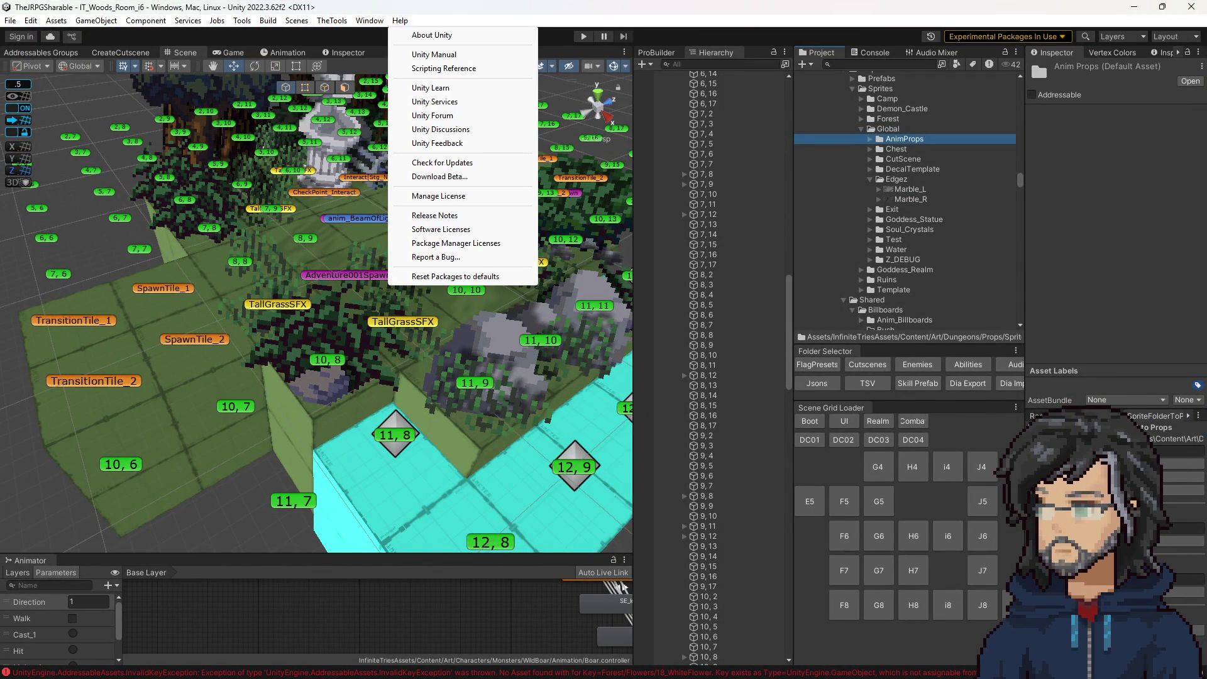
pyautogui.press('Escape')
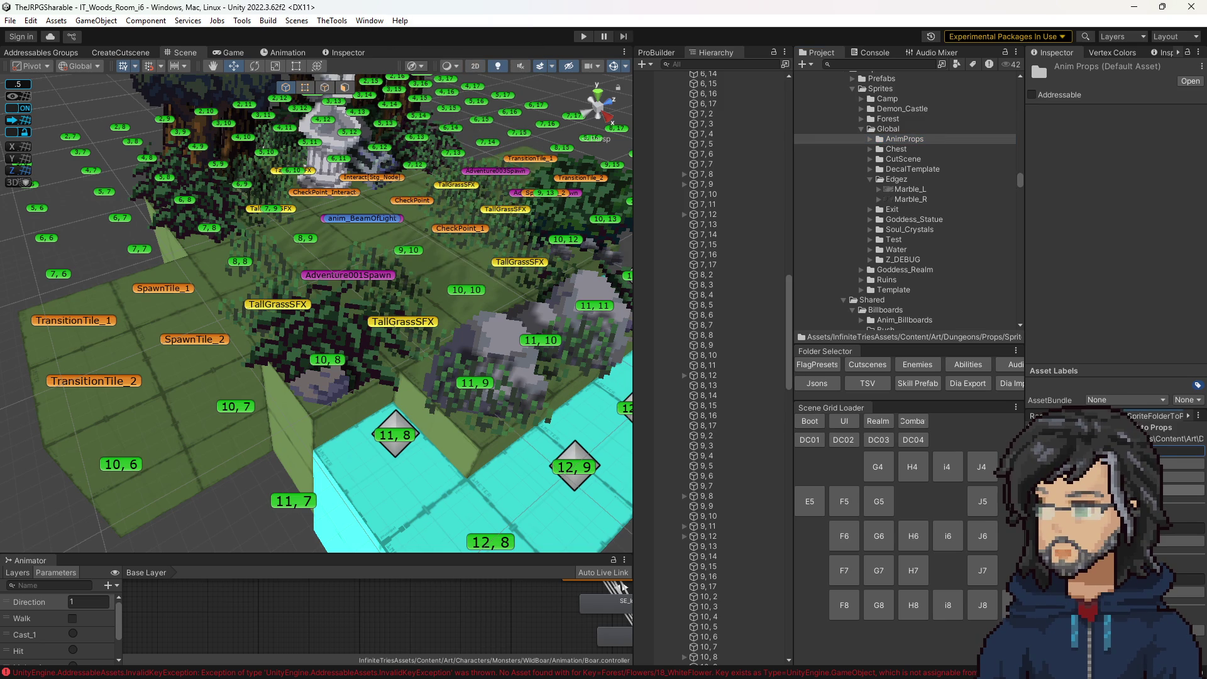
pyautogui.hotkey('alt', 'Tab')
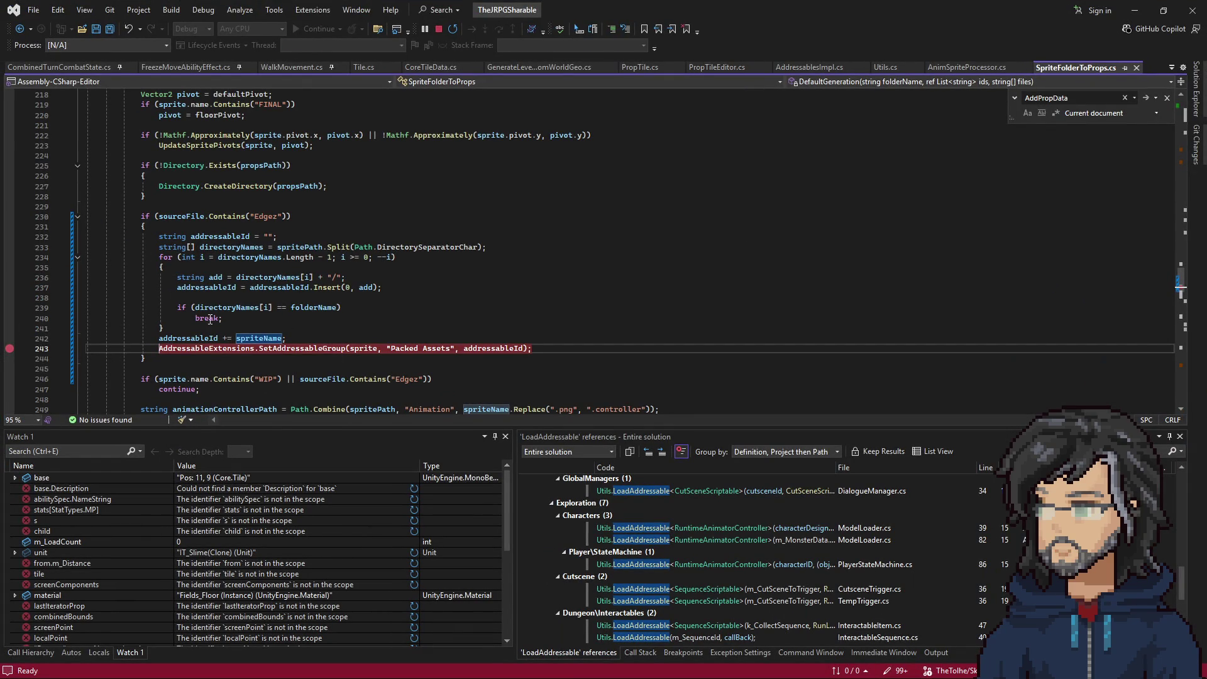
# Confirm addressableId is Global/Edgez/Marble_L.png at the breakpoint, then continue execution.
pyautogui.moveTo(185, 339)
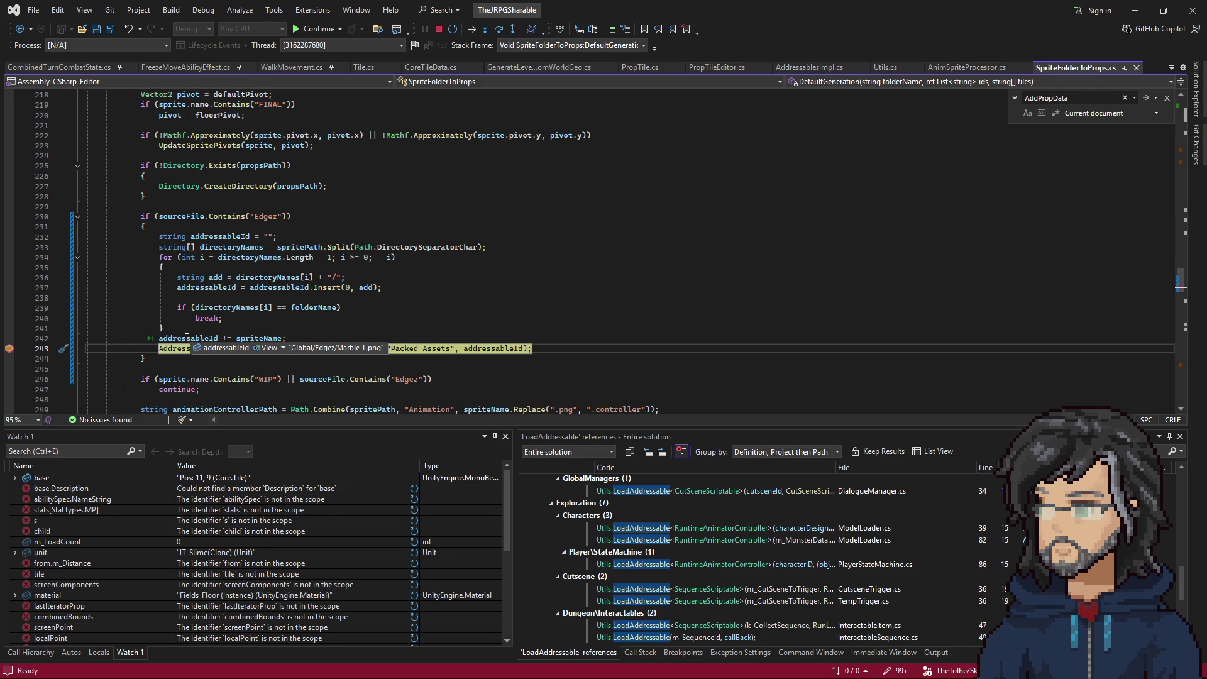
pyautogui.scroll(-14, 329, 313)
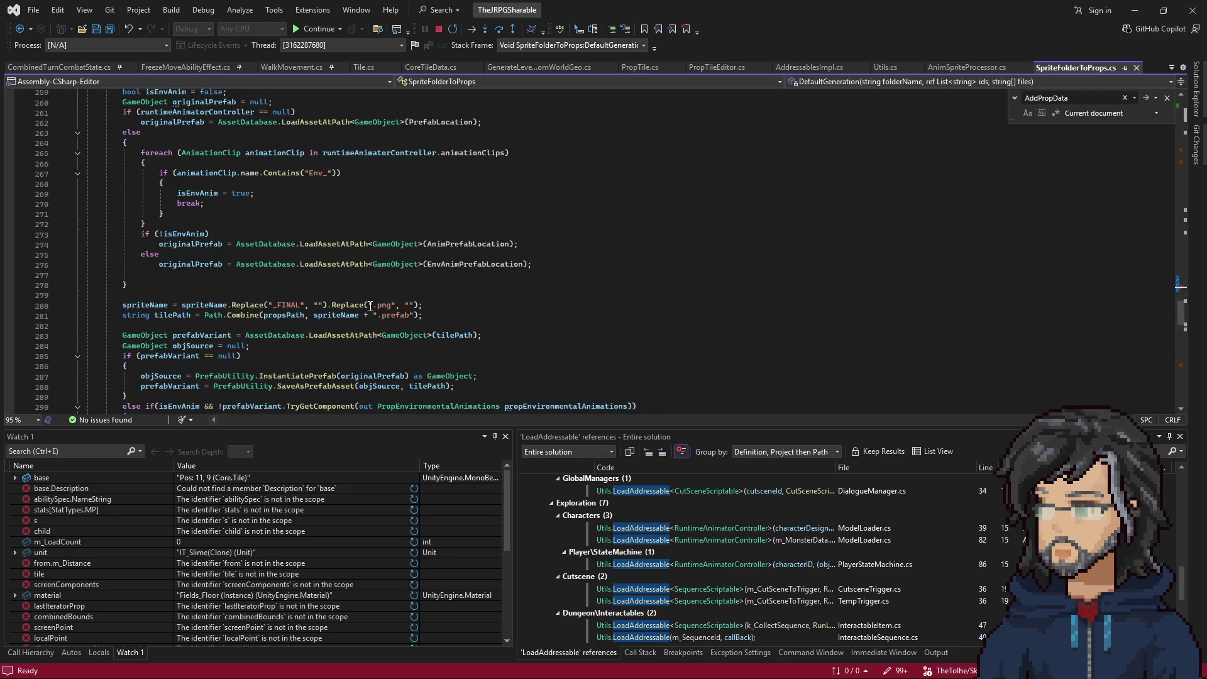
pyautogui.moveTo(371, 306); pyautogui.dragTo(420, 305)
pyautogui.scroll(-5, 402, 333)
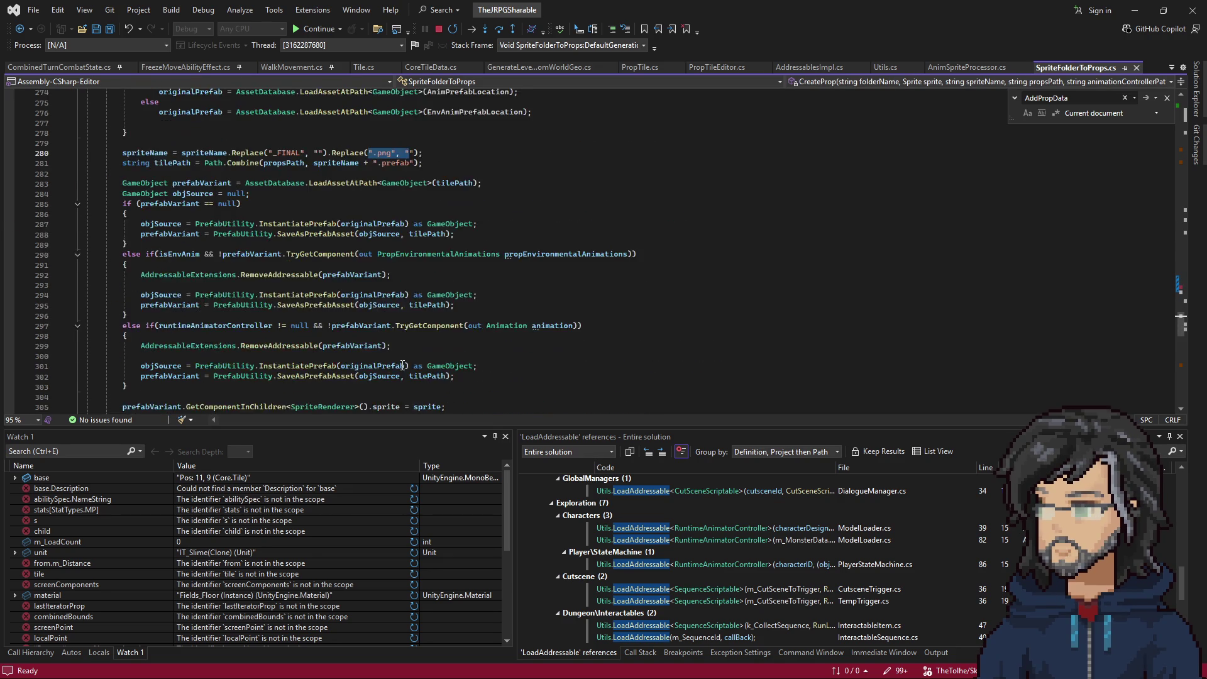
pyautogui.scroll(1, 396, 359)
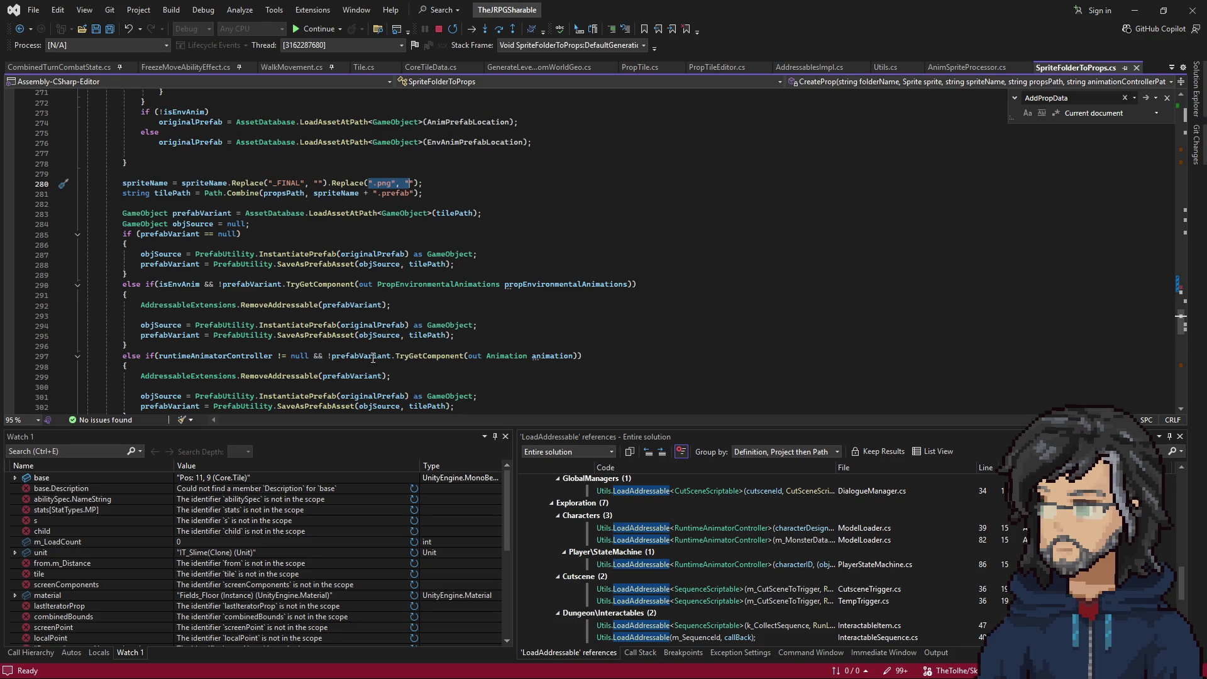
pyautogui.scroll(15, 361, 361)
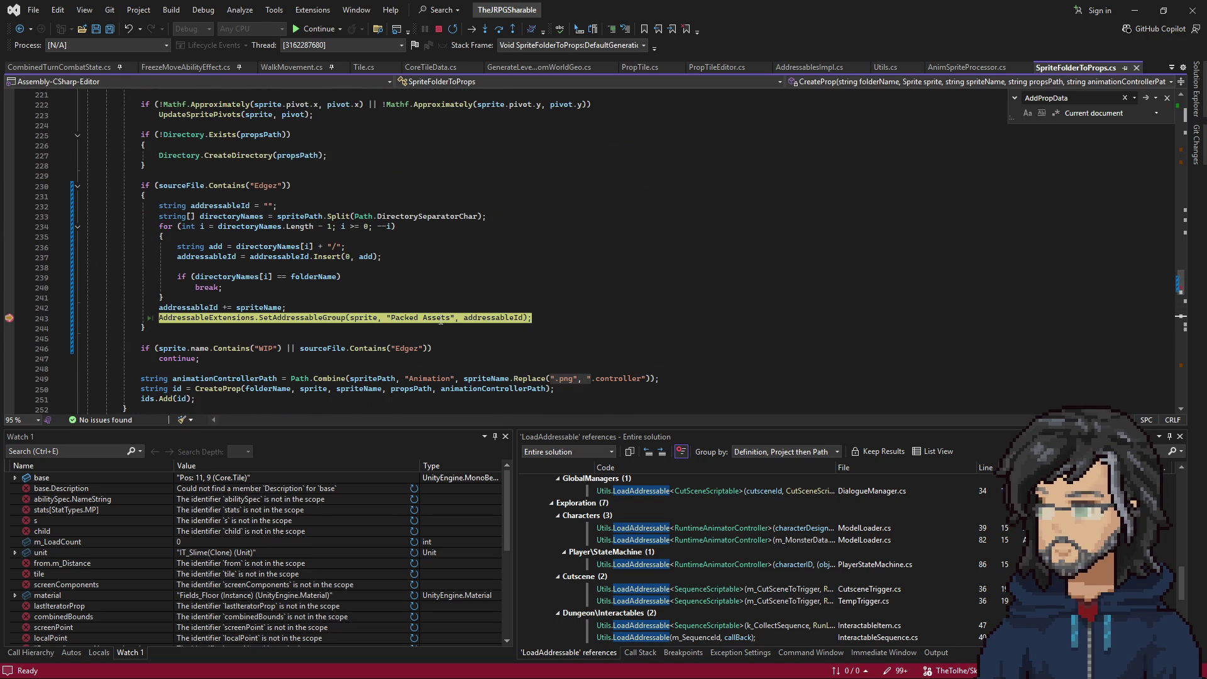
pyautogui.press('F5')
pyautogui.press('F5')
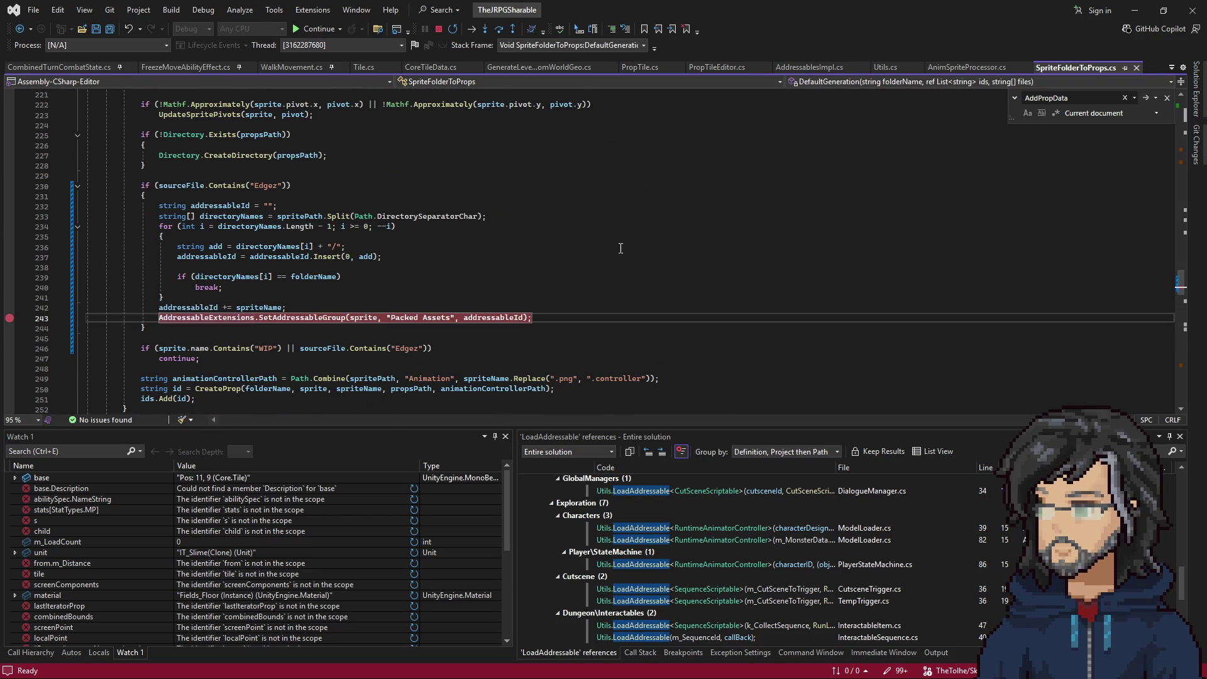
# Back in Unity, check Marble_L and Marble_R's addressable IDs and Packed Assets group.
pyautogui.click(1135, 10)
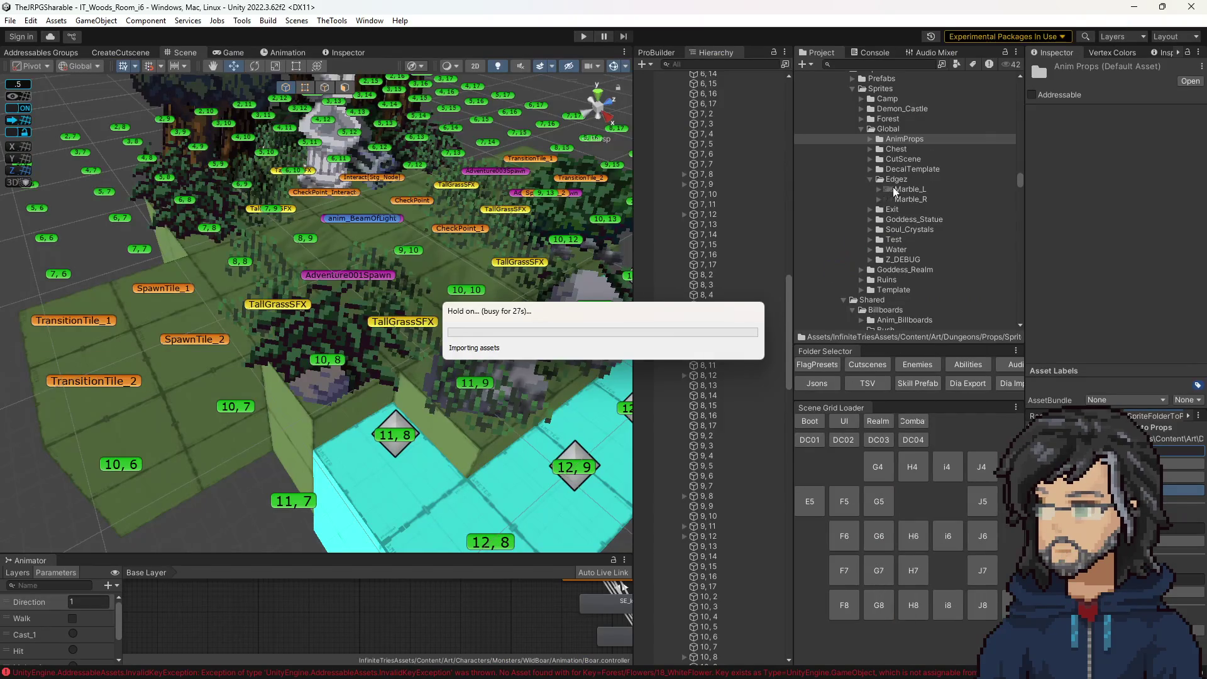
pyautogui.click(909, 190)
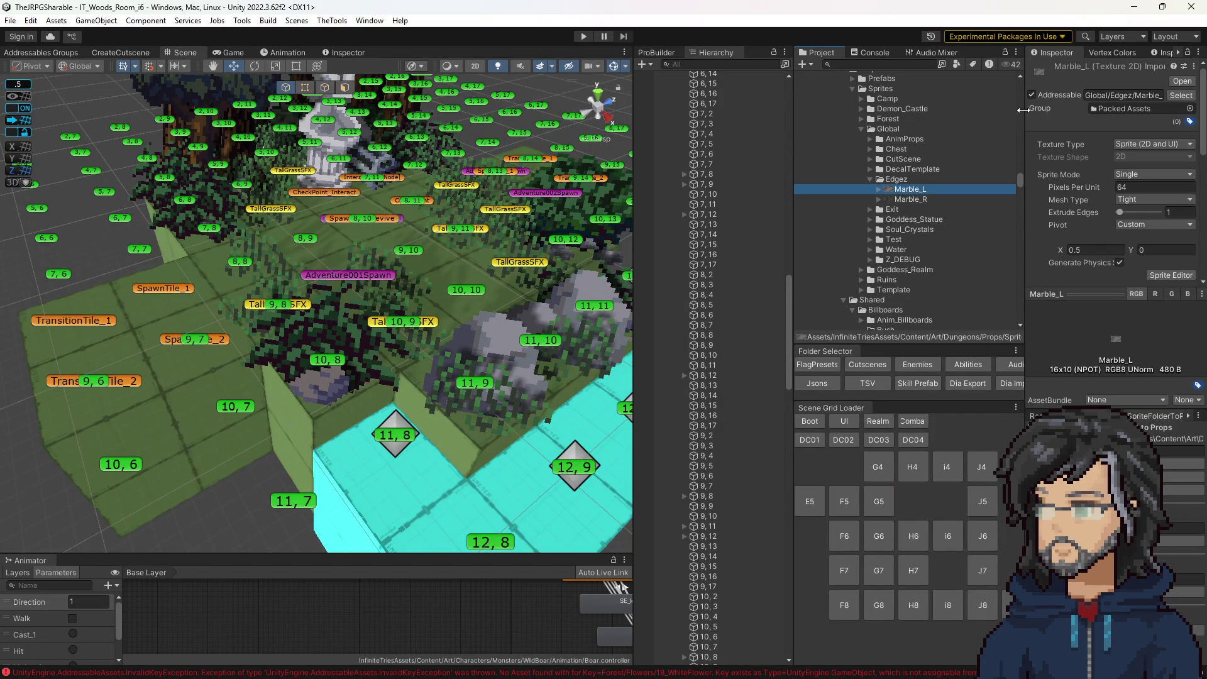
pyautogui.moveTo(1023, 111); pyautogui.dragTo(944, 110)
pyautogui.click(899, 199)
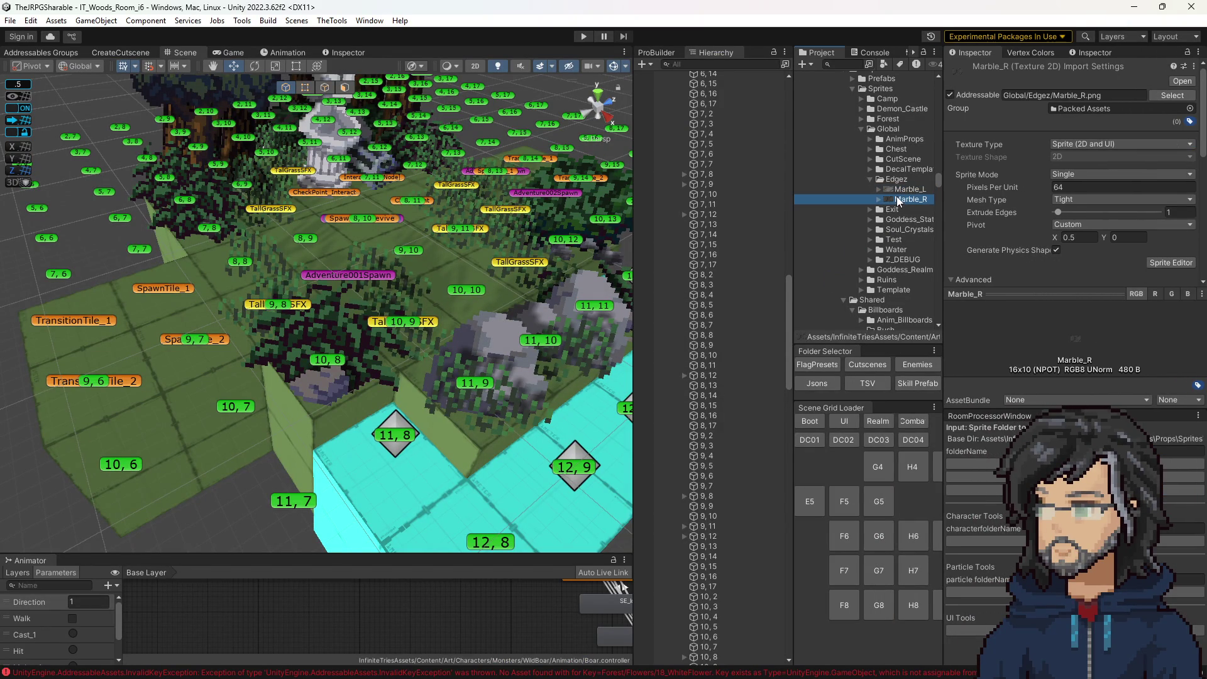
# Inspect tile 11,9's left edge prop choices and clear the console.
pyautogui.click(478, 380)
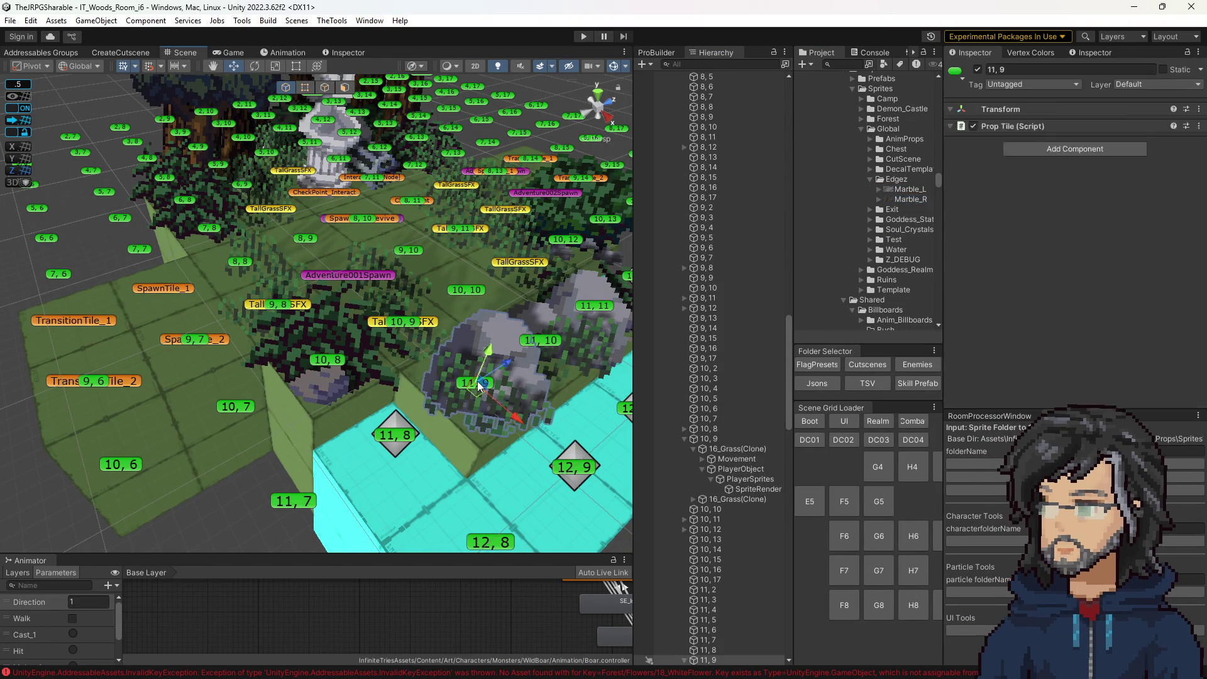
pyautogui.scroll(-5, 1031, 296)
pyautogui.click(1068, 328)
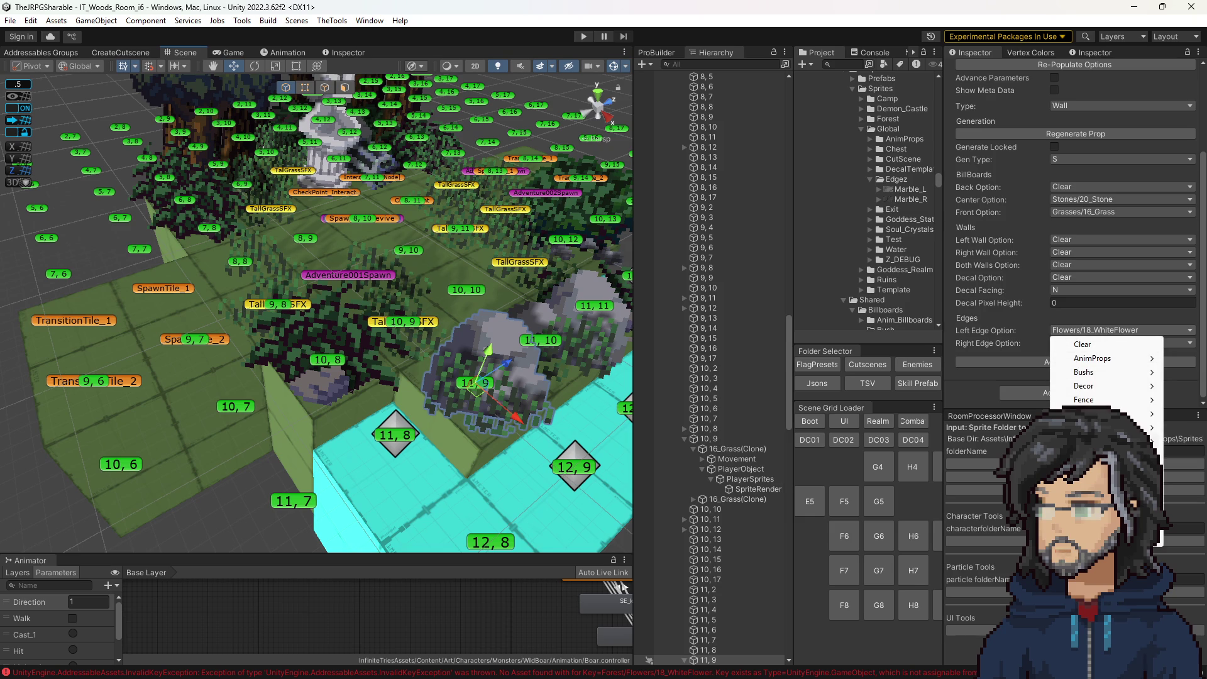
pyautogui.moveTo(1107, 509)
pyautogui.click(863, 52)
pyautogui.click(810, 65)
pyautogui.scroll(15, 733, 259)
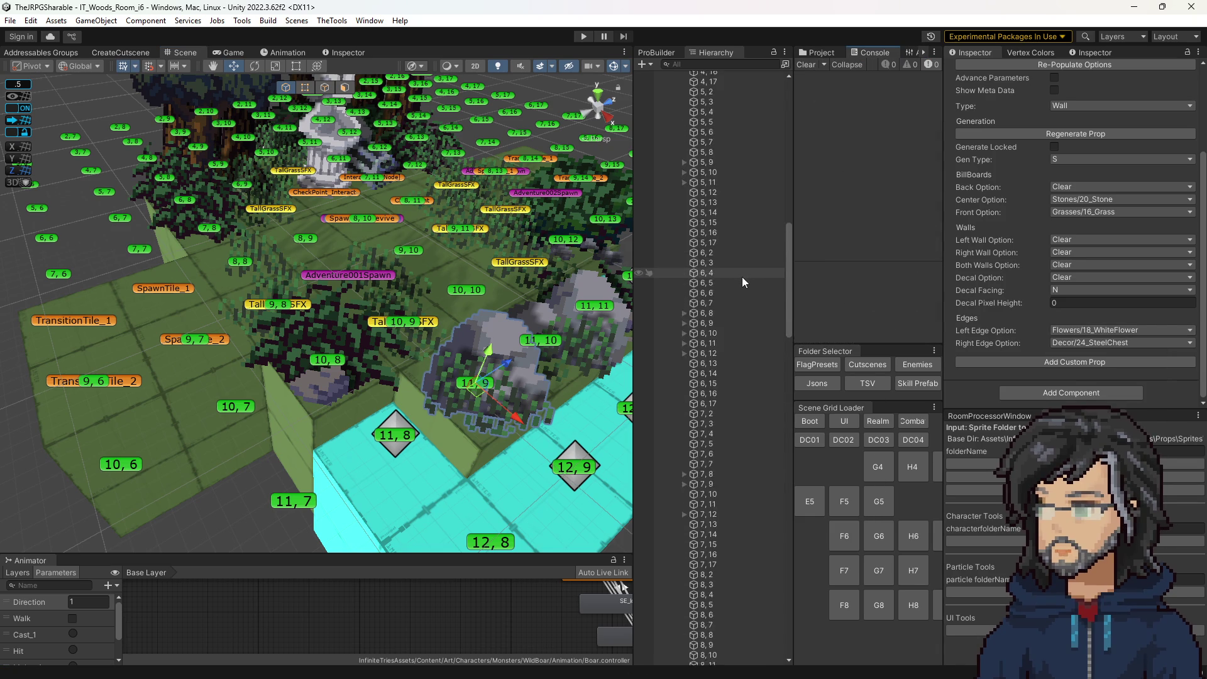
pyautogui.scroll(20, 742, 277)
# Expand Props_TempPass's Shared Props and run PopulateProps to refresh its prop options.
pyautogui.click(711, 354)
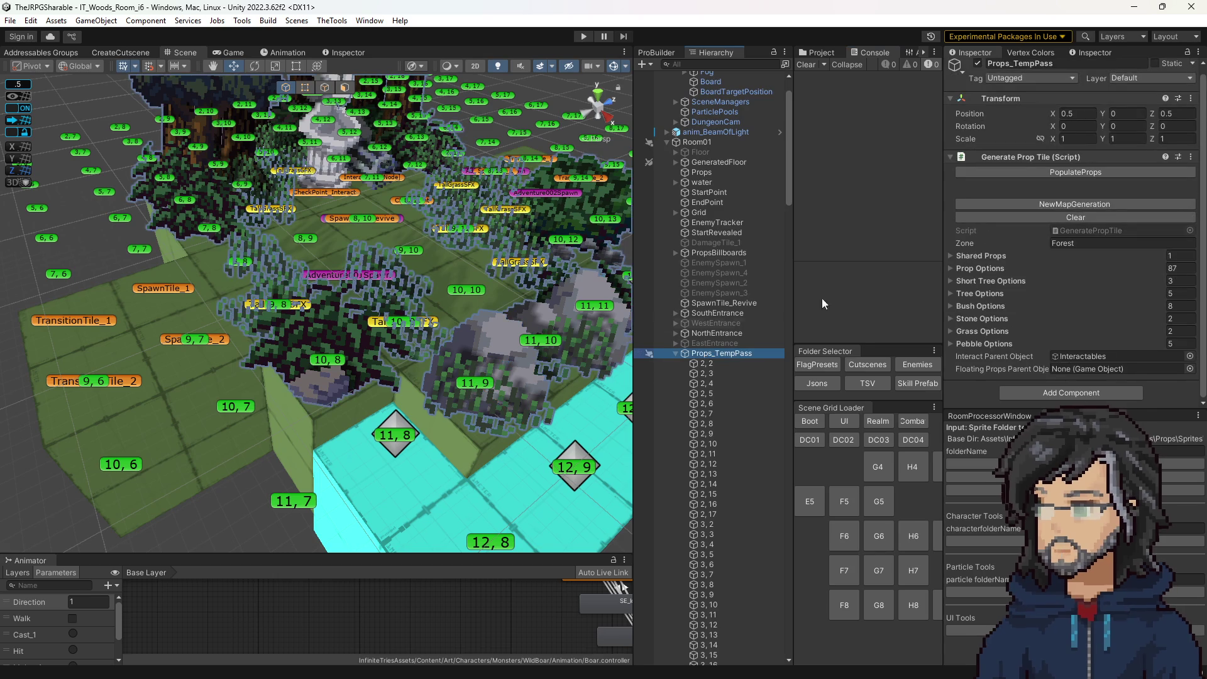
pyautogui.click(974, 254)
pyautogui.click(1043, 172)
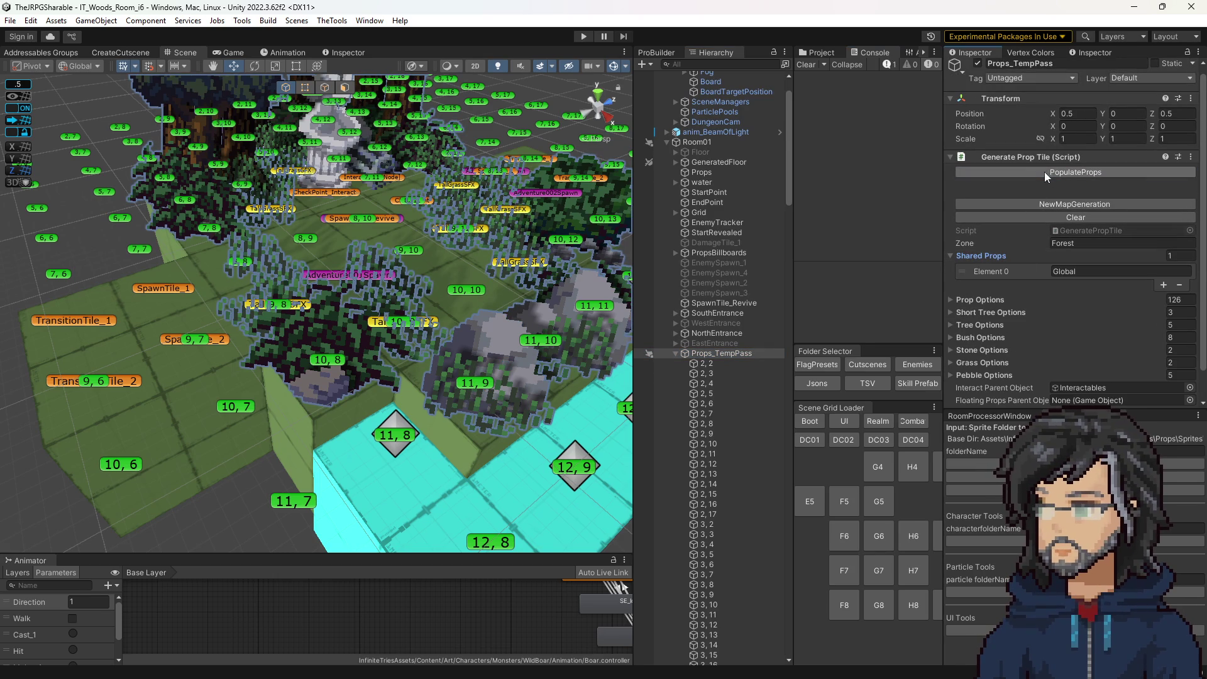
# Check tile 11,9's Left Edge Option entries, then reselect Props_TempPass to see 126 options.
pyautogui.click(489, 376)
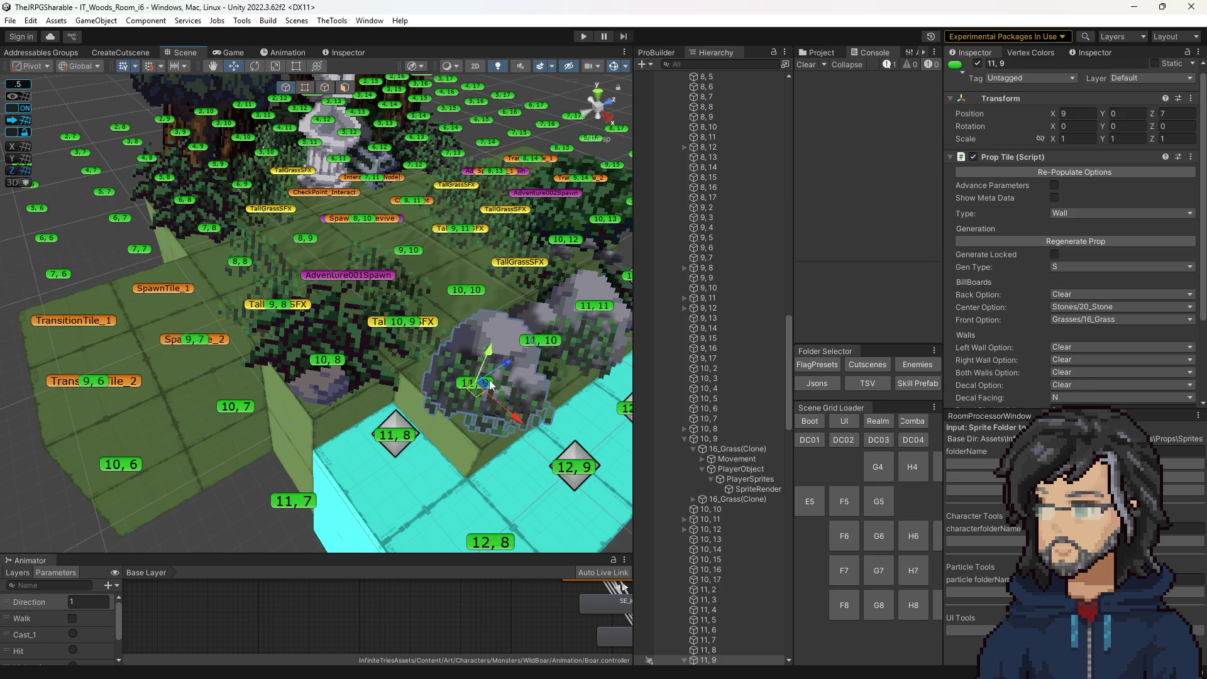
pyautogui.click(1083, 331)
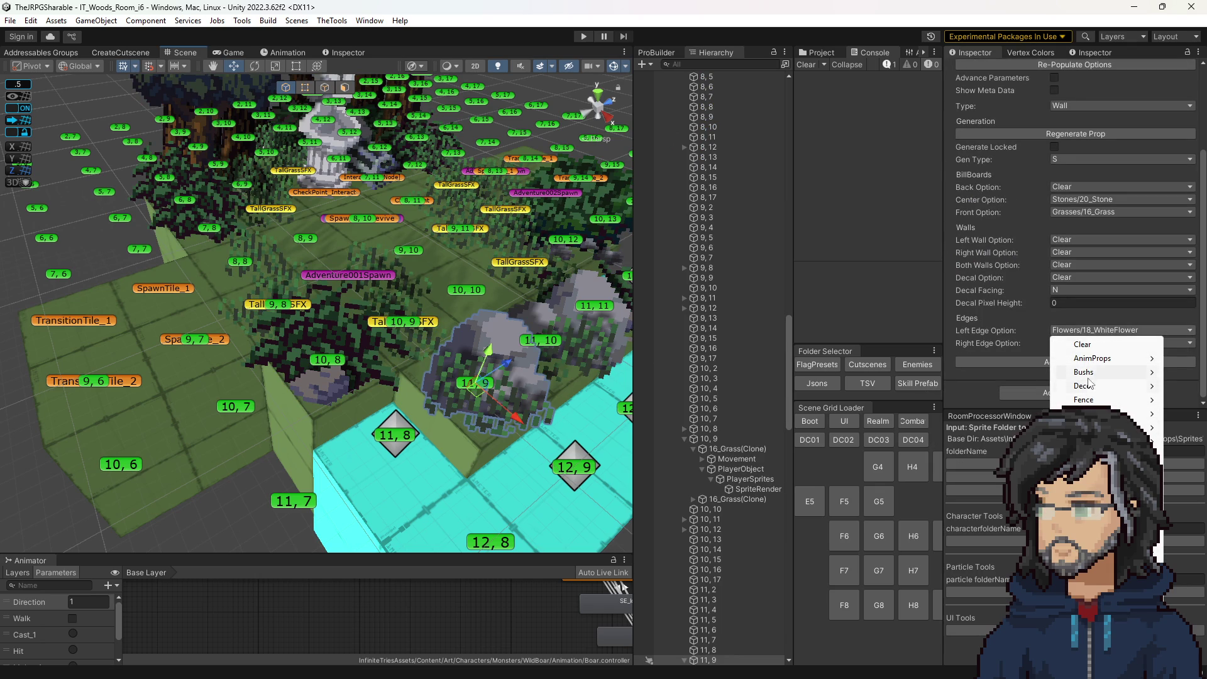
pyautogui.moveTo(1085, 400)
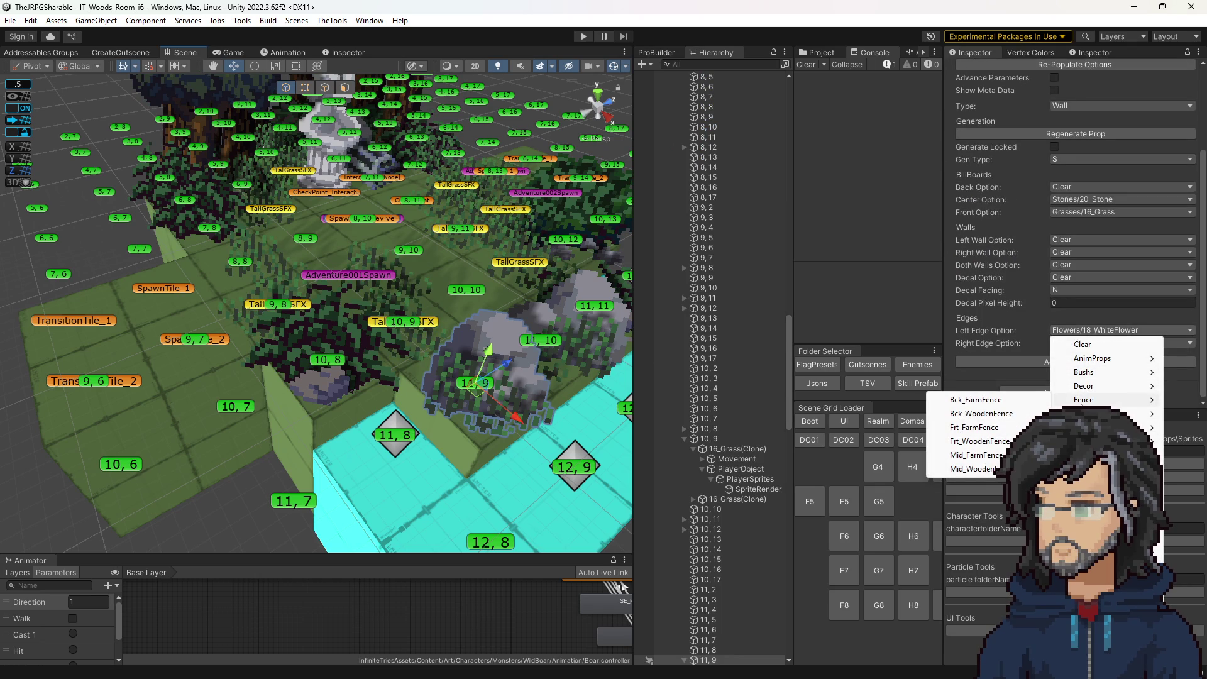
pyautogui.click(787, 353)
pyautogui.moveTo(787, 353)
pyautogui.mouseDown()
pyautogui.moveTo(777, 138)
pyautogui.moveTo(768, 194)
pyautogui.mouseUp()
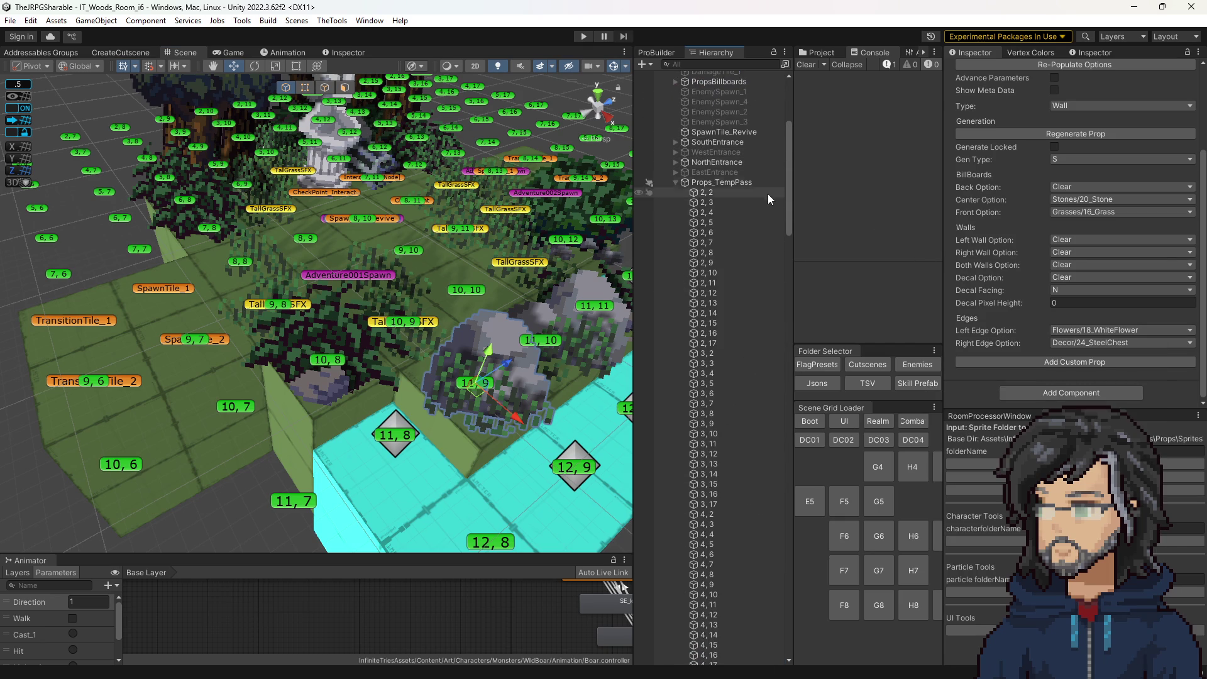
pyautogui.click(745, 180)
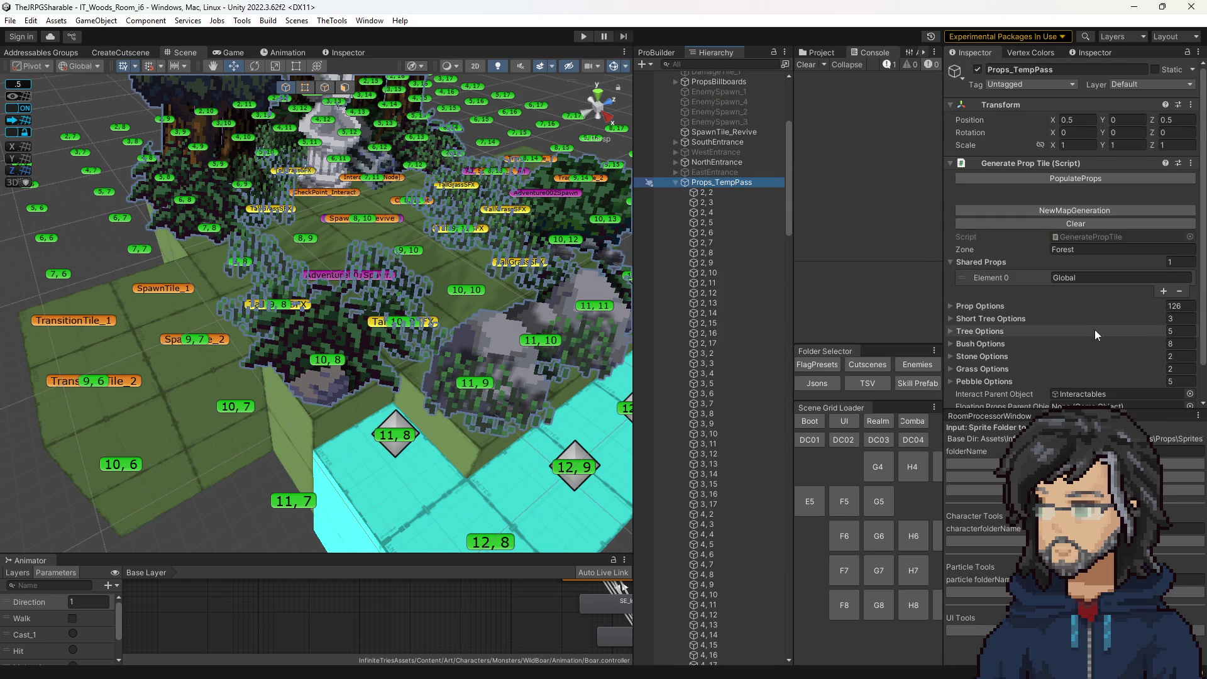
pyautogui.scroll(-2, 1095, 329)
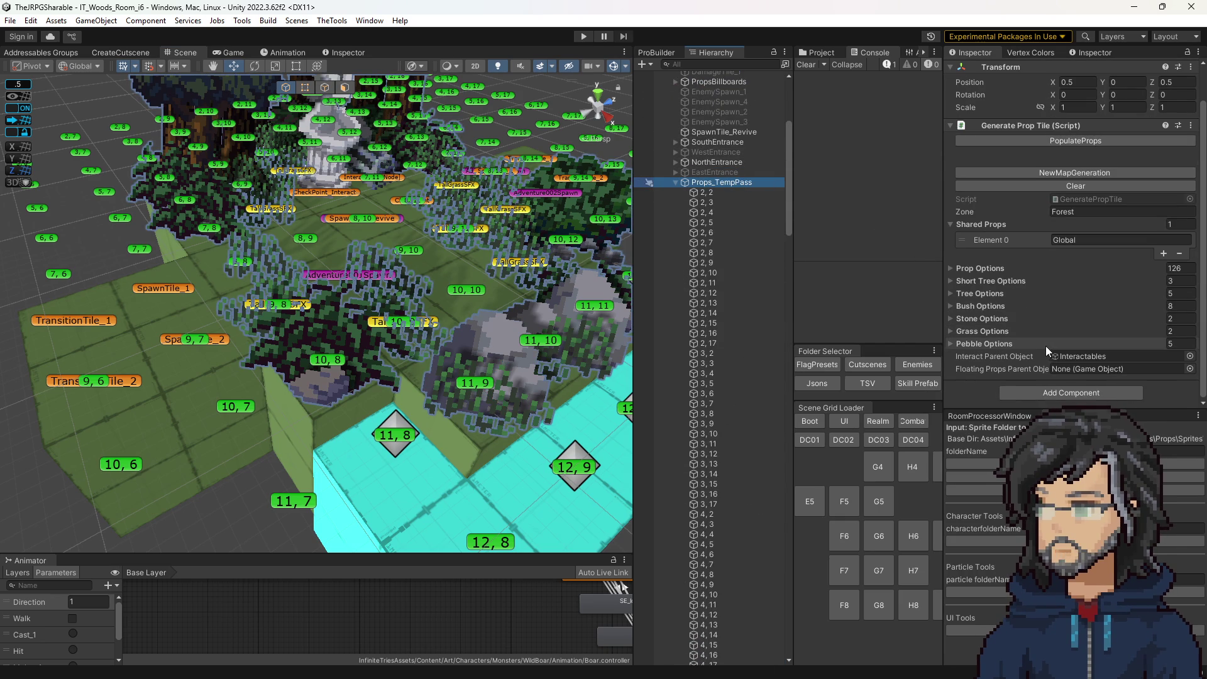
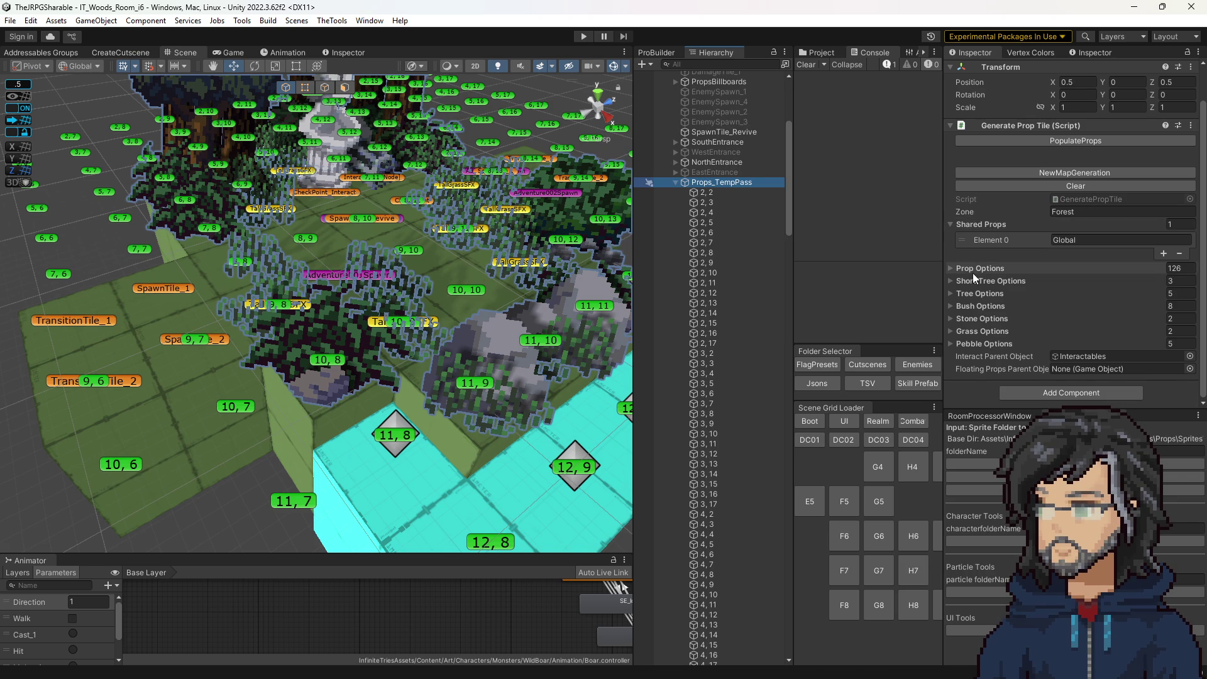
# Expand the Prop Options list and scroll through all 126 prop sprite entries.
pyautogui.click(998, 268)
pyautogui.scroll(-10, 1037, 320)
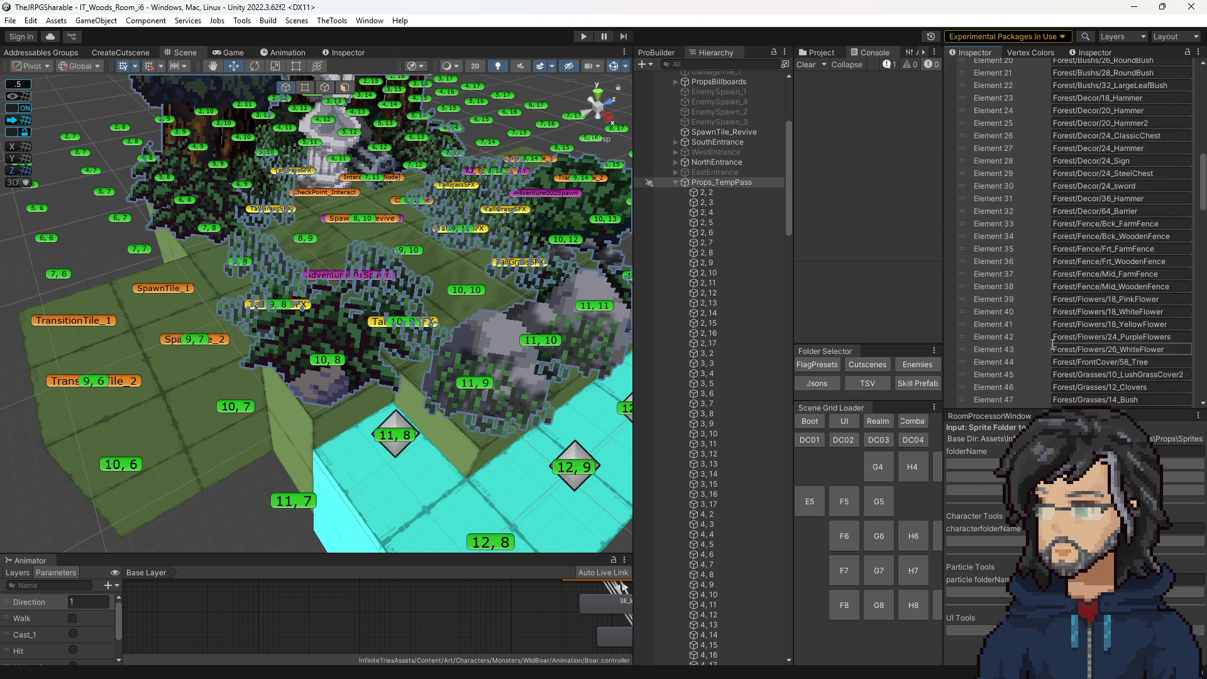
pyautogui.scroll(-15, 1053, 345)
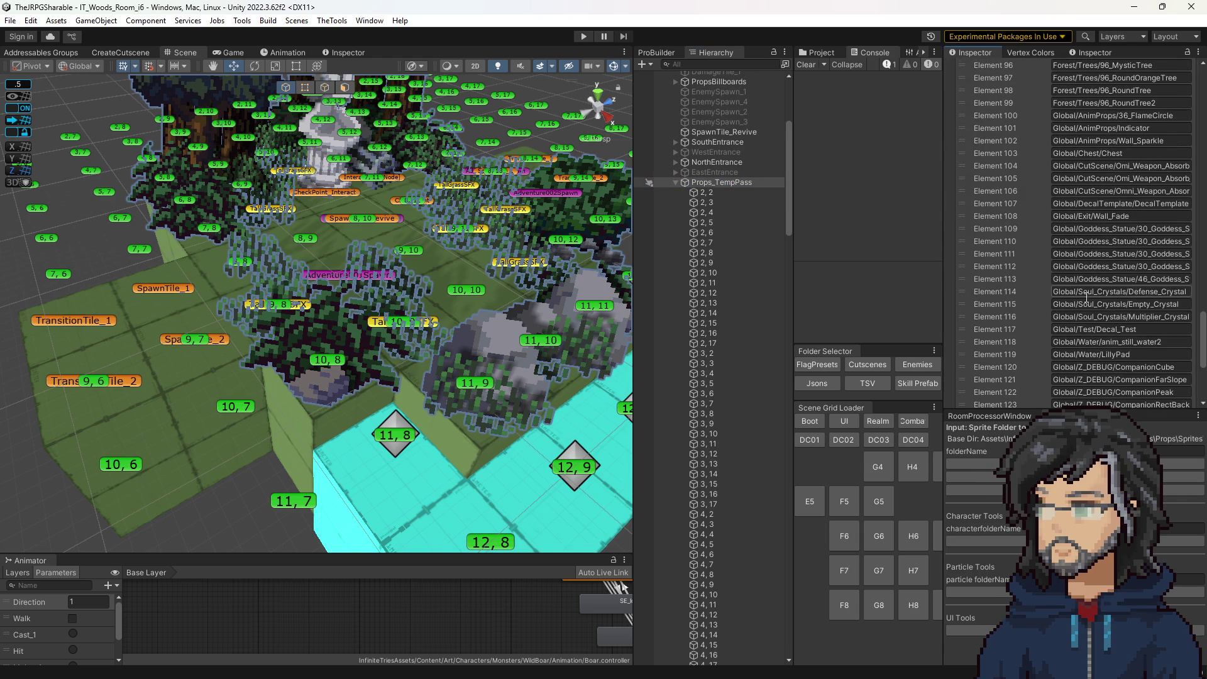
pyautogui.scroll(-2, 1087, 356)
pyautogui.scroll(1, 1088, 345)
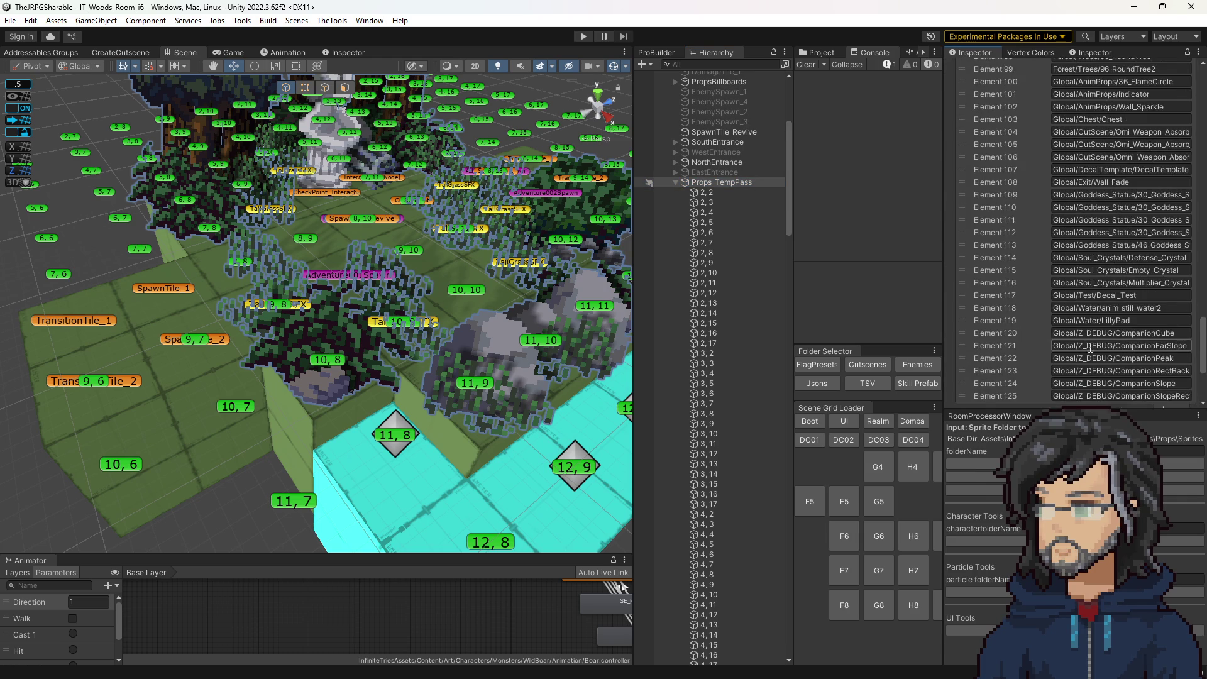
pyautogui.scroll(3, 1090, 346)
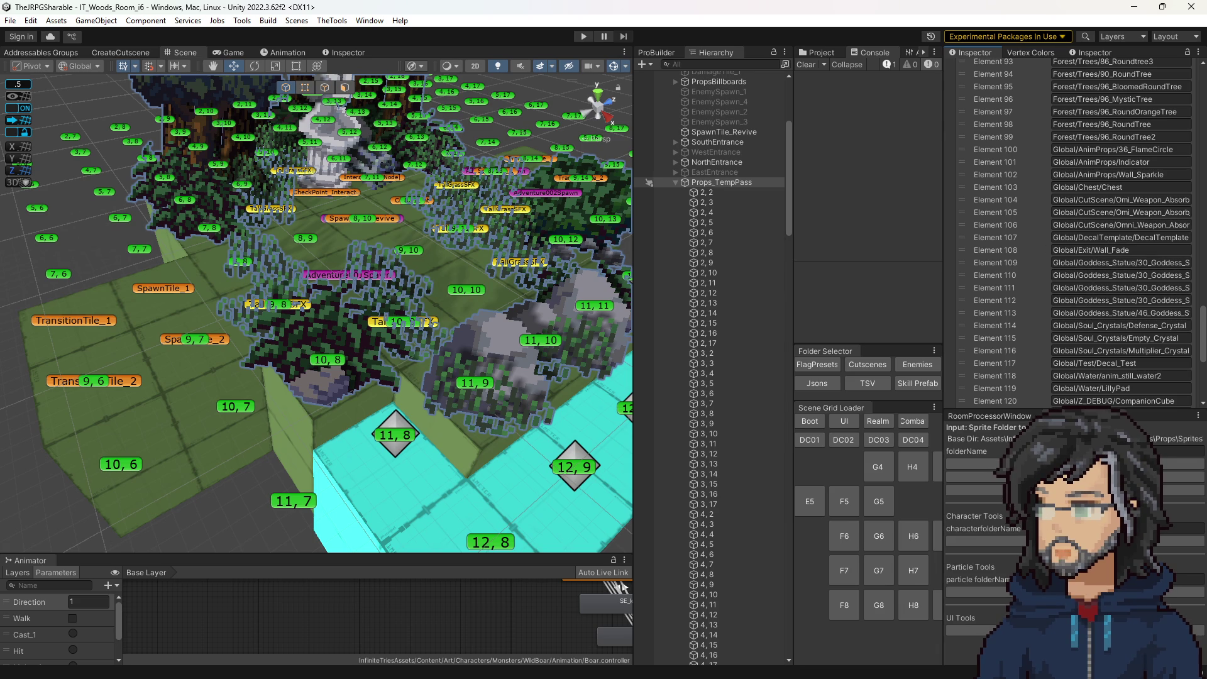
pyautogui.scroll(20, 1136, 197)
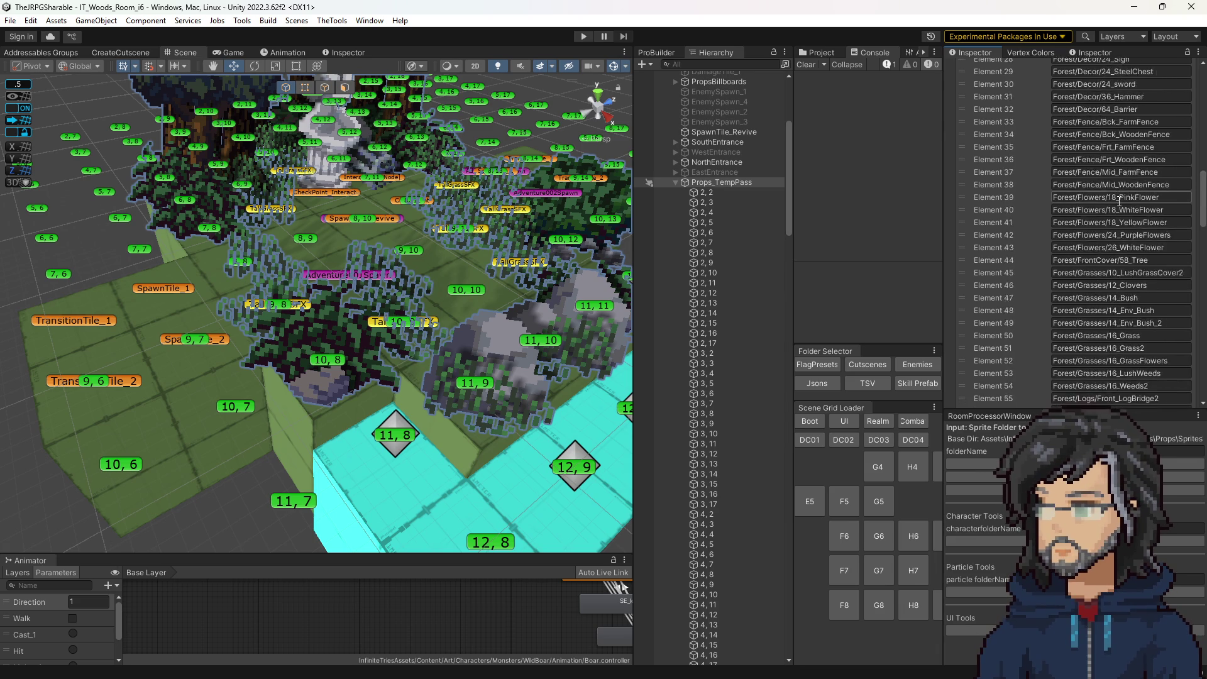
pyautogui.scroll(5, 1137, 197)
# Open GeneratePropTile.cs in Visual Studio and find the PropData.json path in PopulateOptions.
pyautogui.doubleClick(1077, 230)
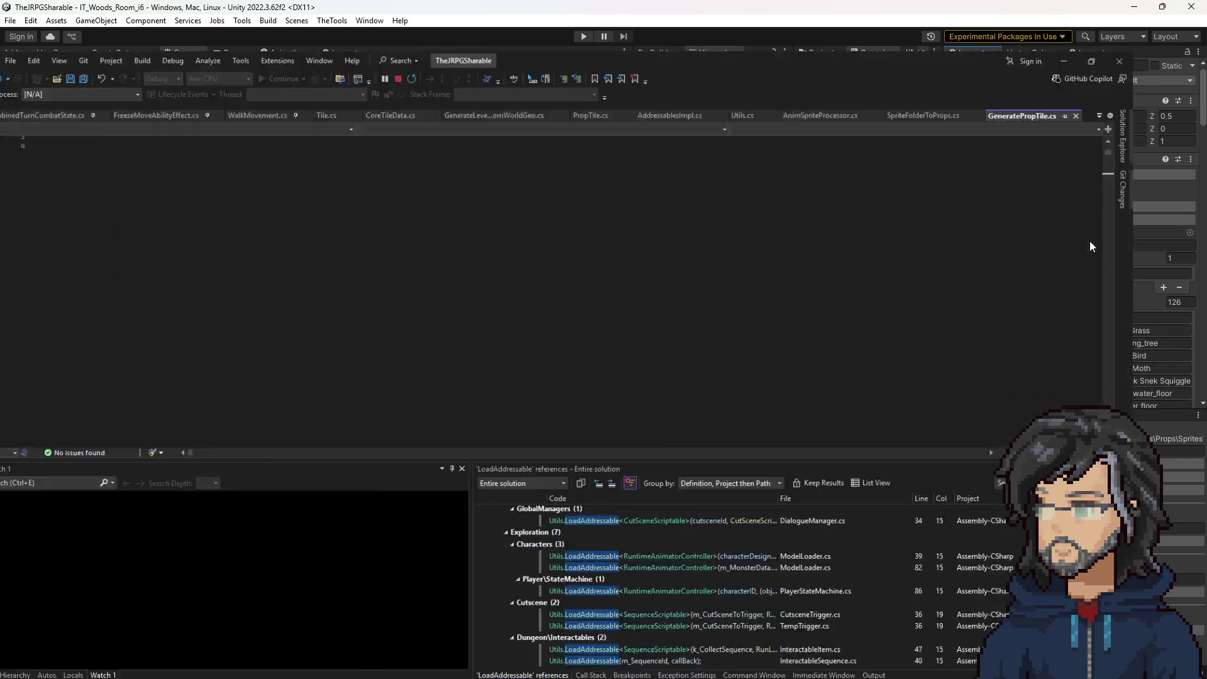
pyautogui.scroll(-10, 237, 308)
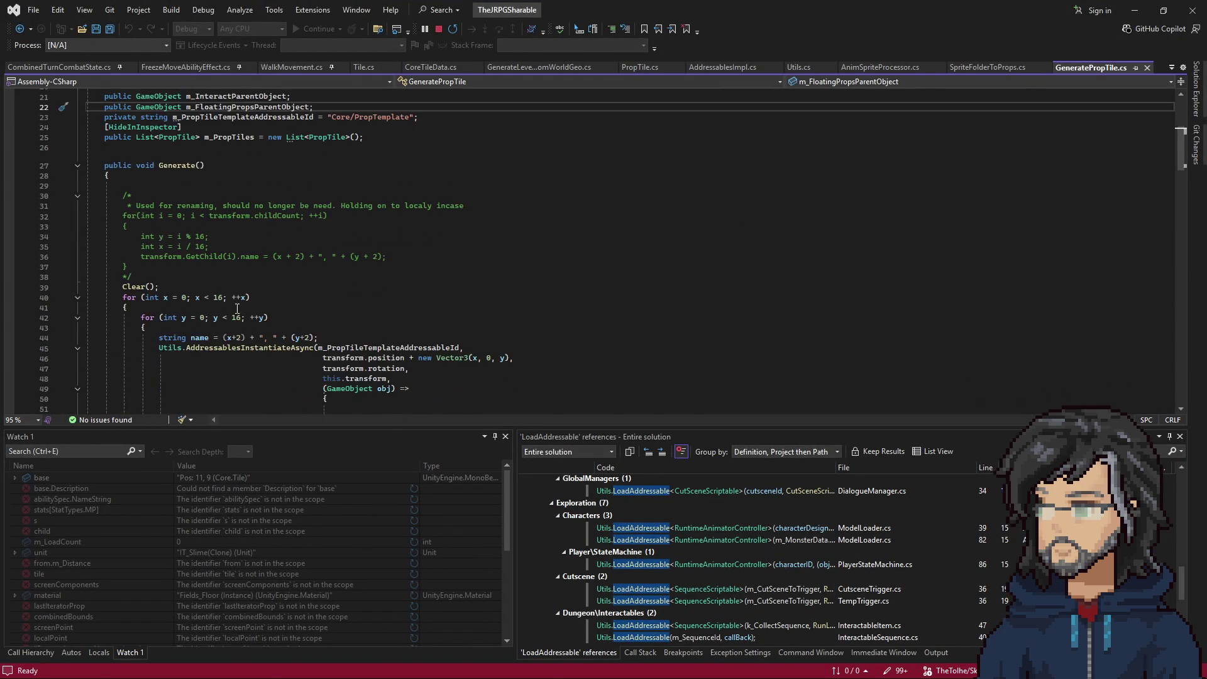
pyautogui.scroll(-6, 237, 308)
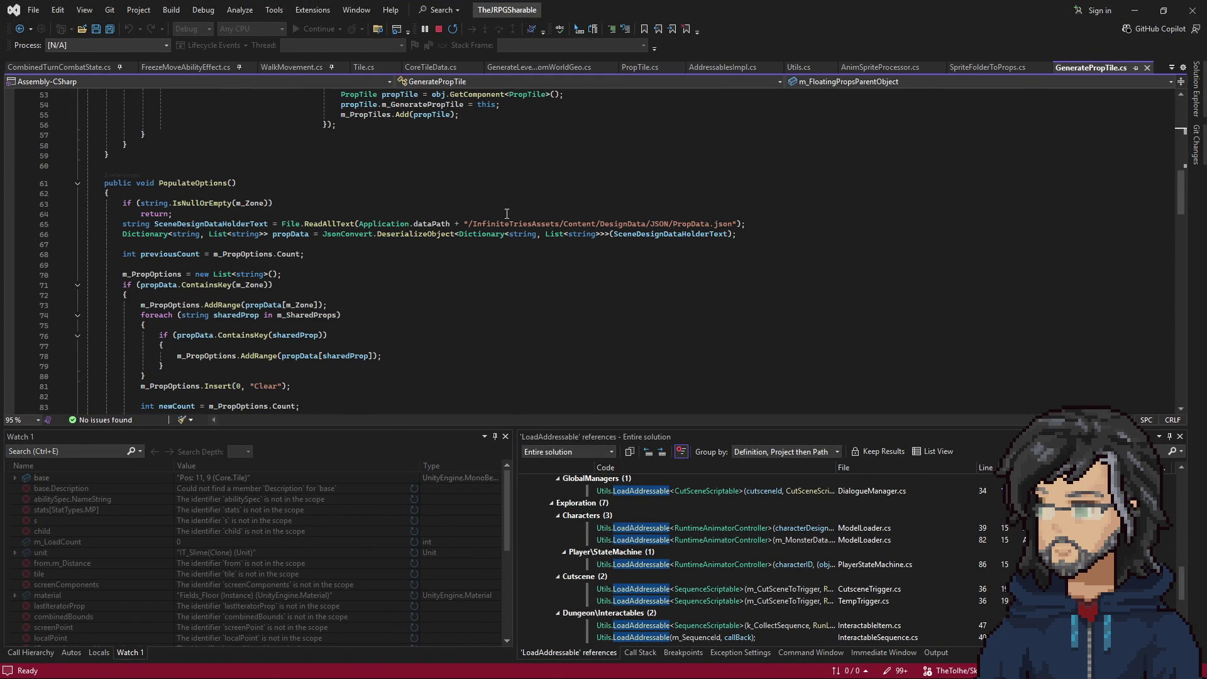
pyautogui.moveTo(654, 225); pyautogui.dragTo(728, 224)
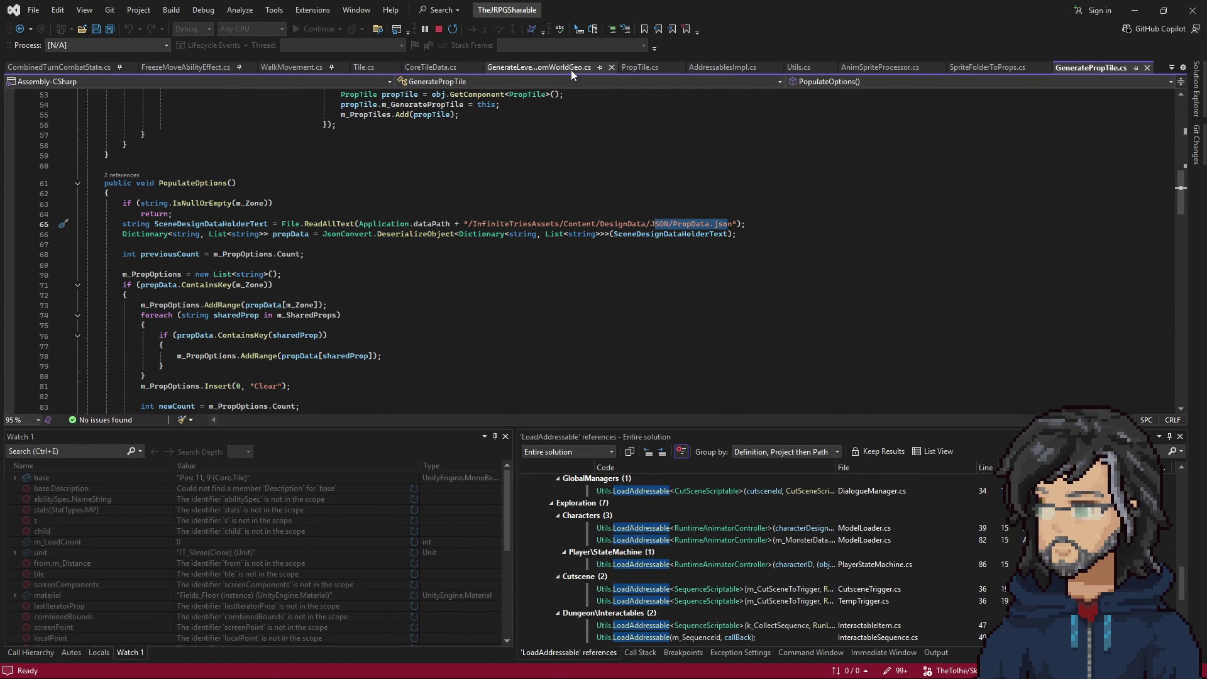
# Browse SpriteFolderToProps.cs through its DefaultGeneration and CreateProp methods.
pyautogui.click(988, 67)
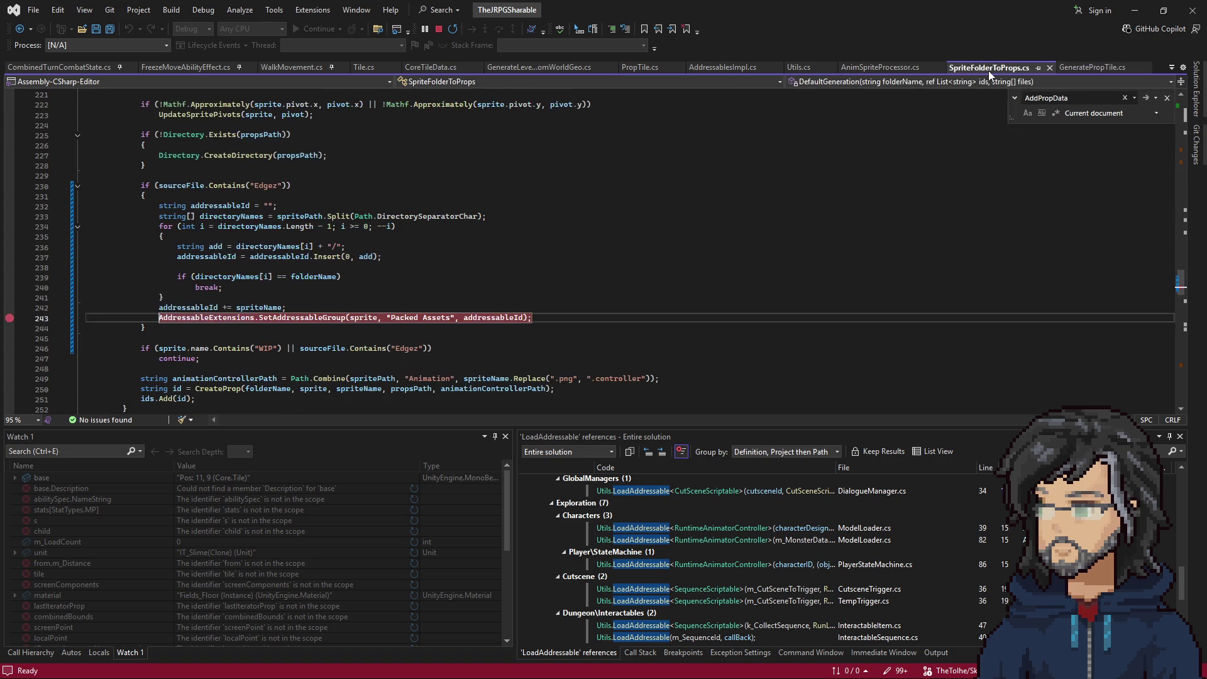
pyautogui.moveTo(283, 288); pyautogui.dragTo(372, 298)
pyautogui.scroll(-2, 372, 298)
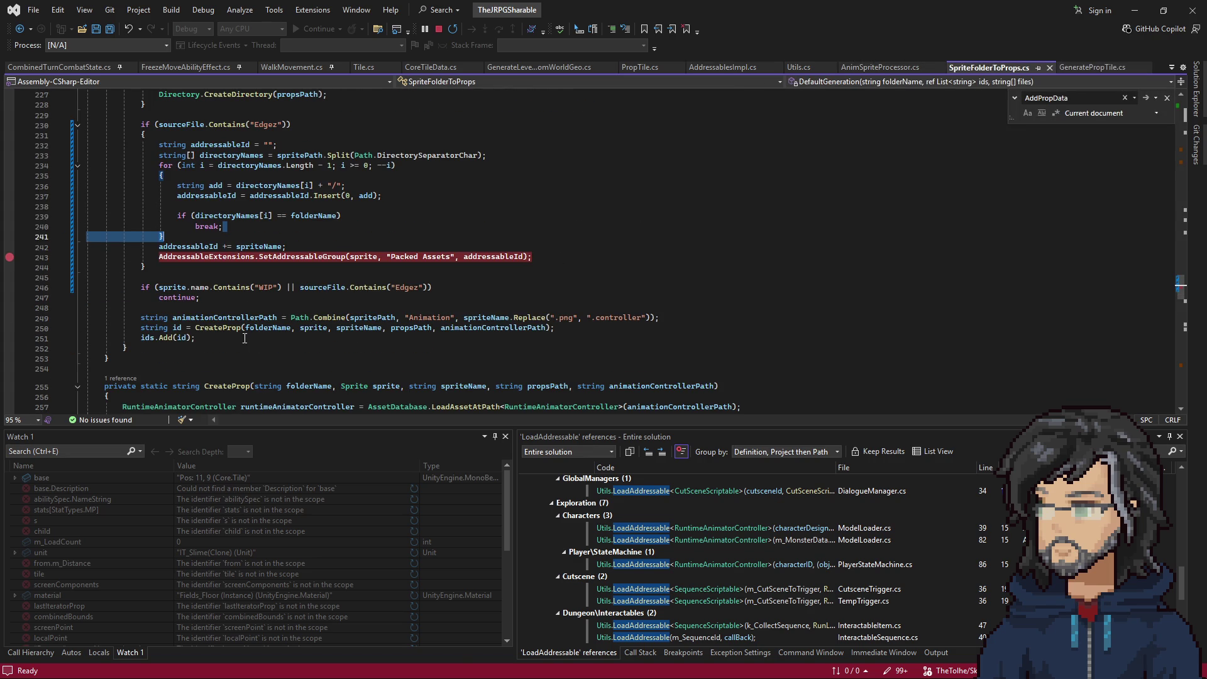
pyautogui.scroll(7, 339, 317)
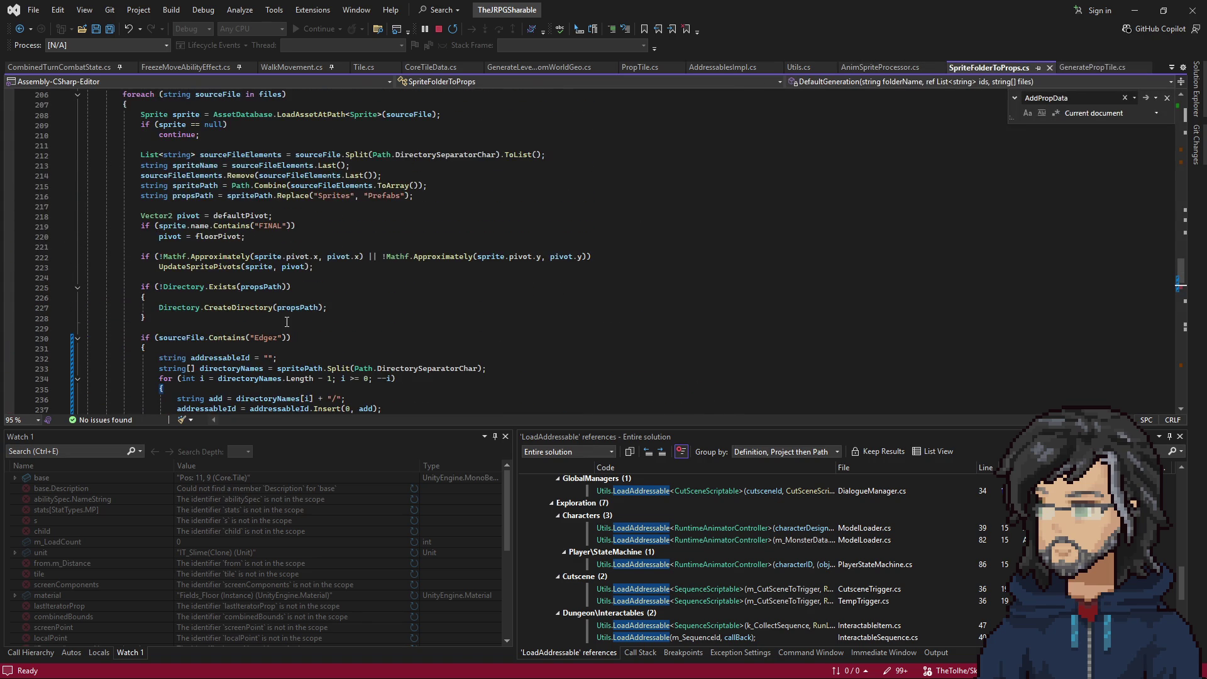
pyautogui.scroll(4, 230, 250)
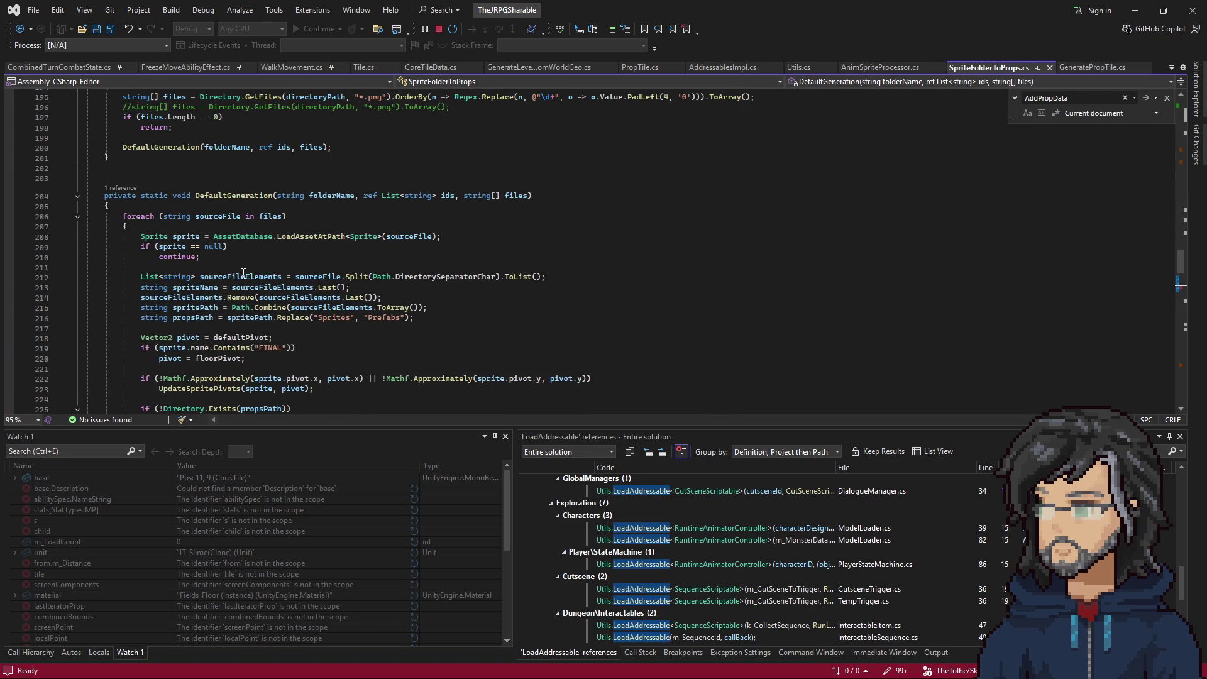
pyautogui.scroll(4, 283, 293)
pyautogui.scroll(-20, 278, 292)
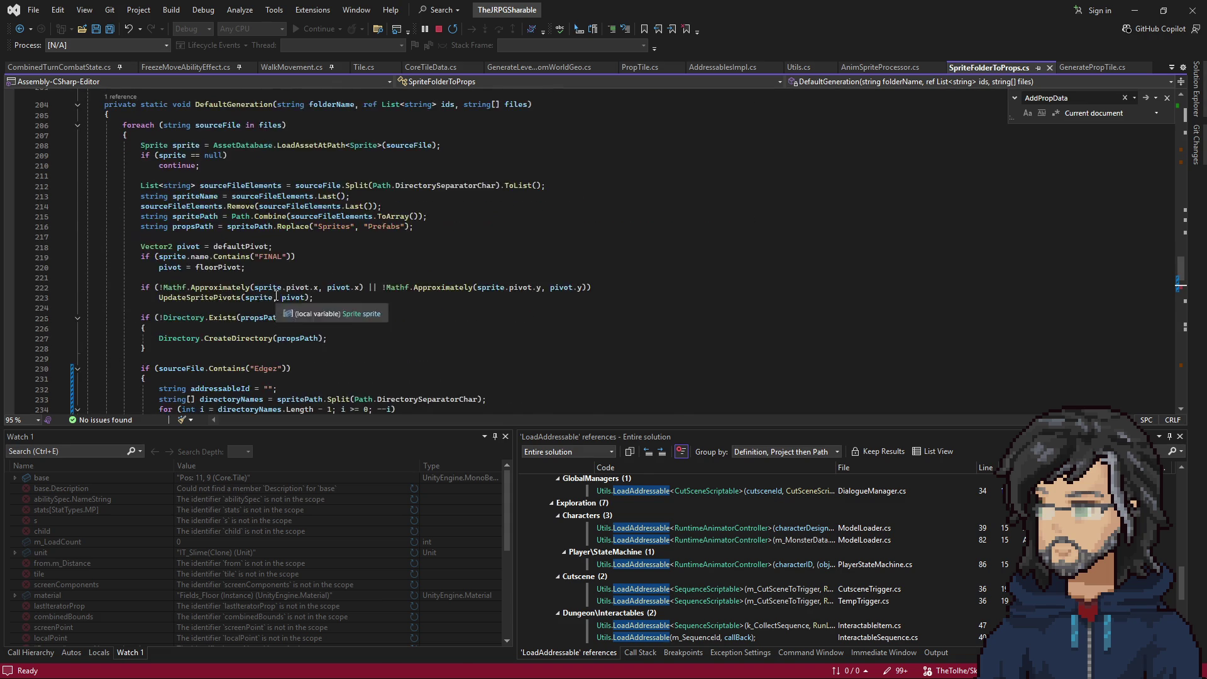
pyautogui.scroll(-9, 271, 296)
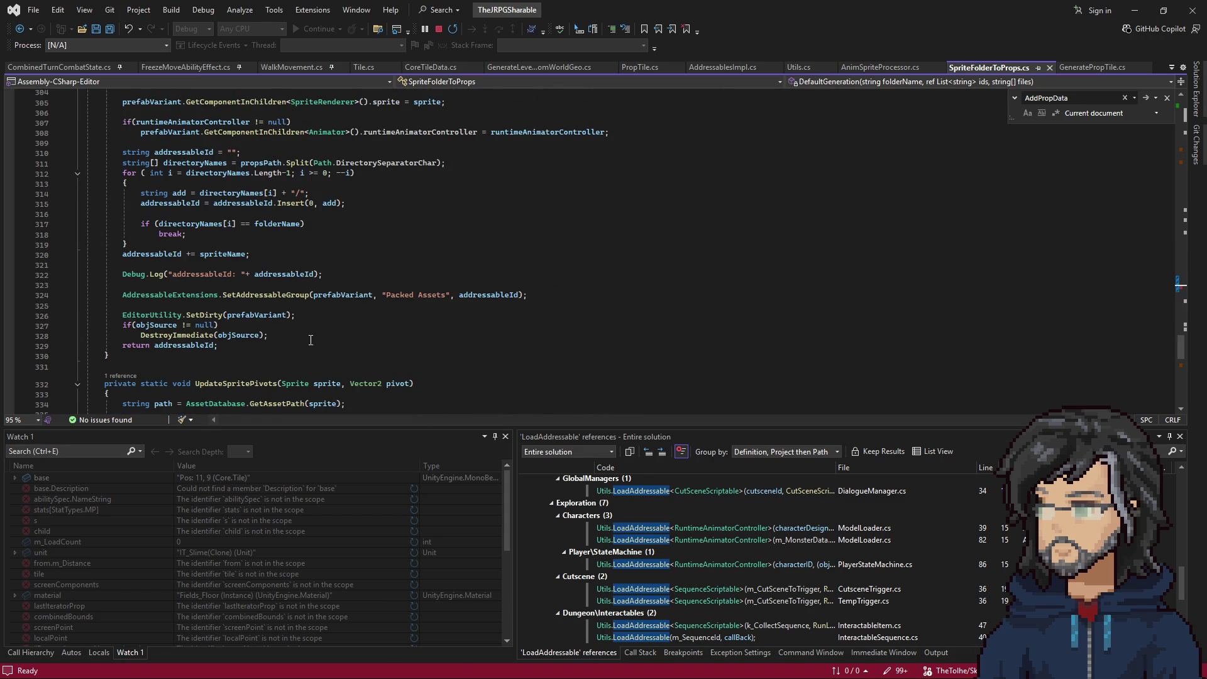
pyautogui.scroll(15, 313, 338)
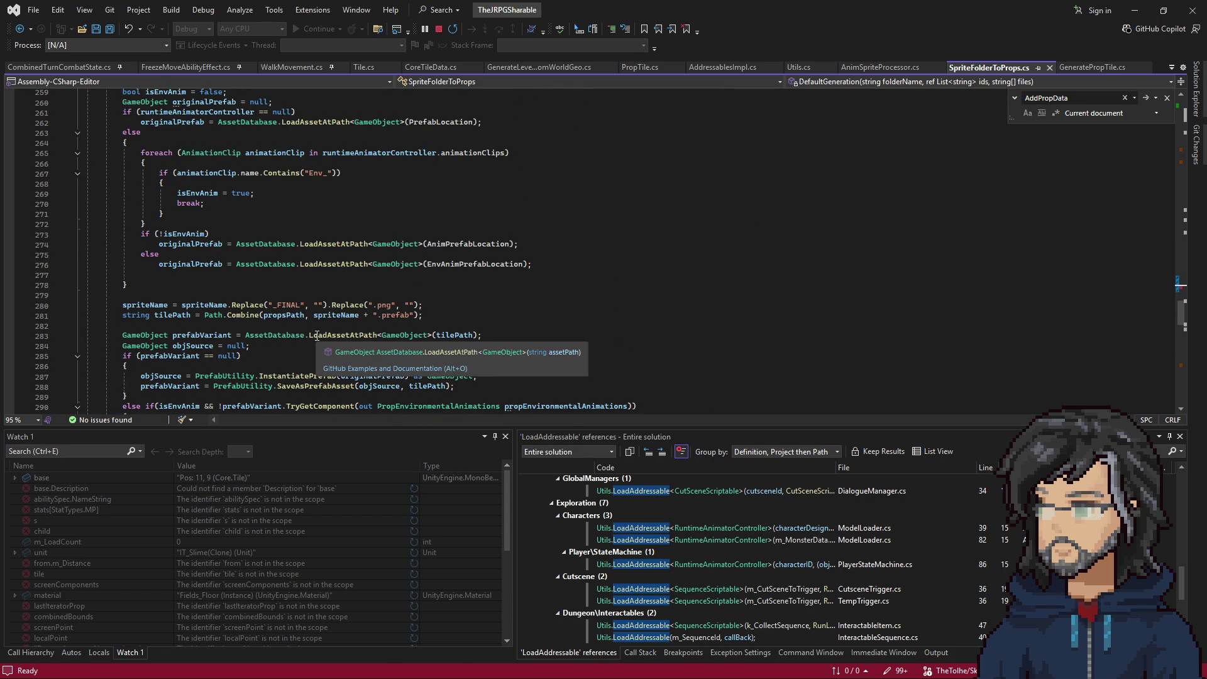
pyautogui.scroll(6, 340, 317)
pyautogui.scroll(3, 362, 301)
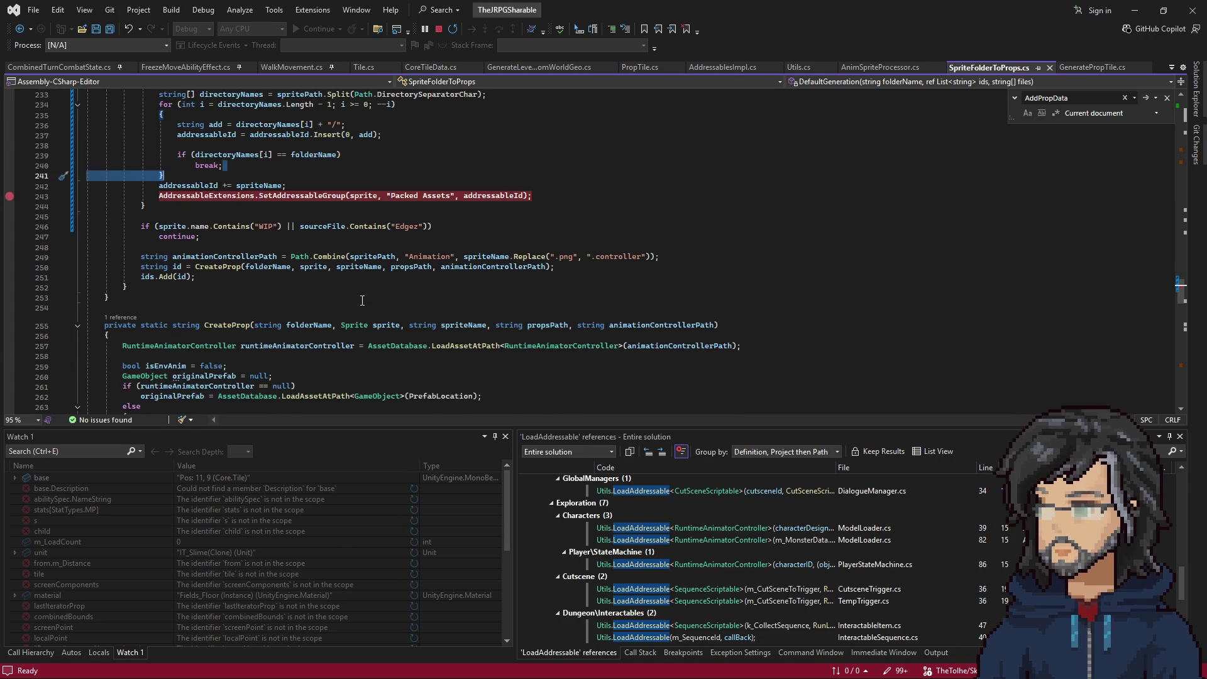
pyautogui.scroll(10, 362, 301)
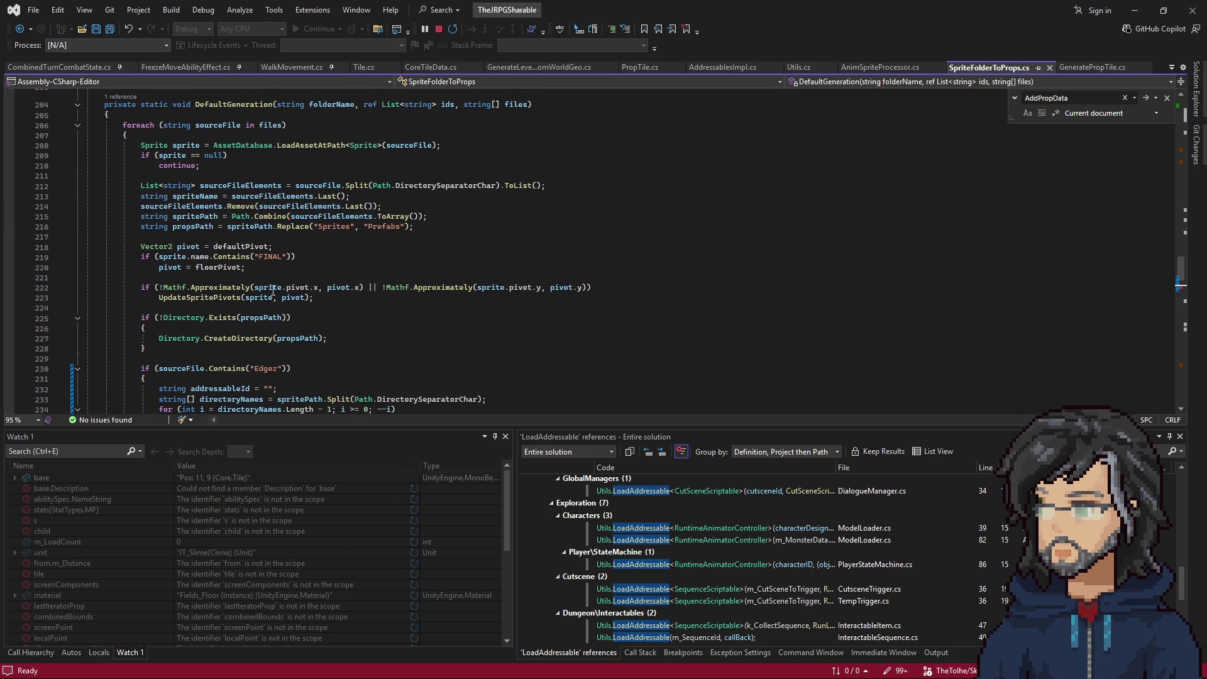
pyautogui.scroll(2, 263, 260)
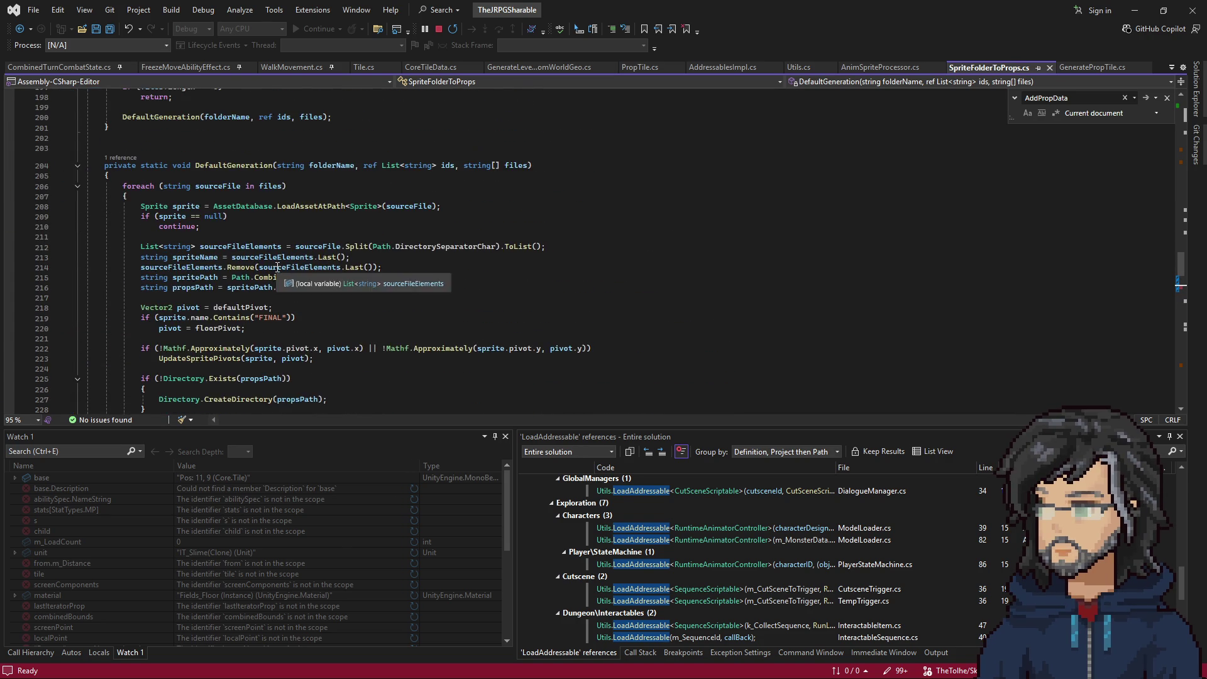
pyautogui.scroll(10, 383, 246)
pyautogui.scroll(20, 383, 246)
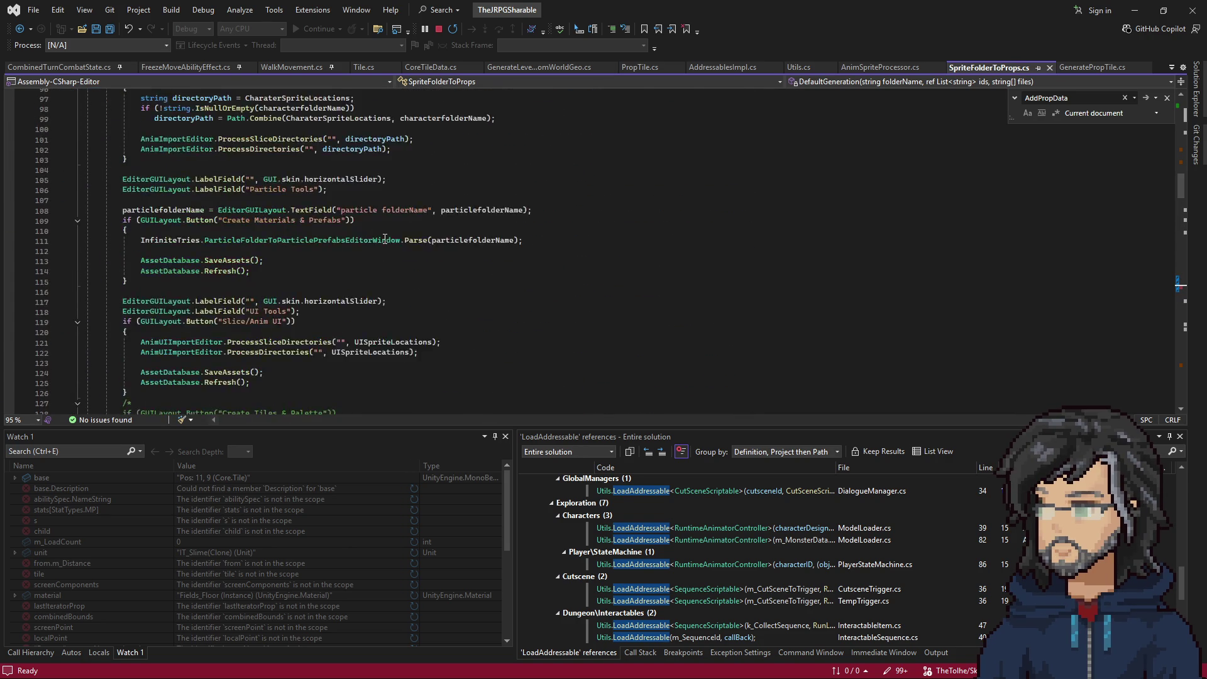
pyautogui.click(295, 312)
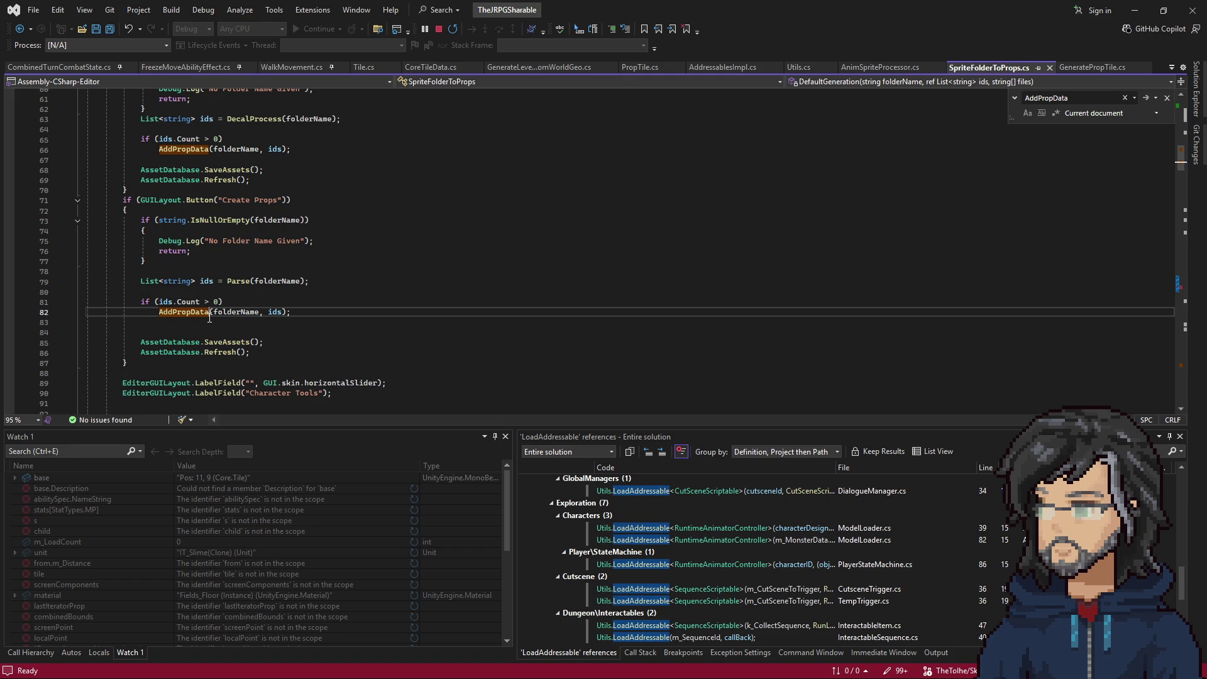
pyautogui.doubleClick(207, 281)
pyautogui.scroll(-20, 348, 330)
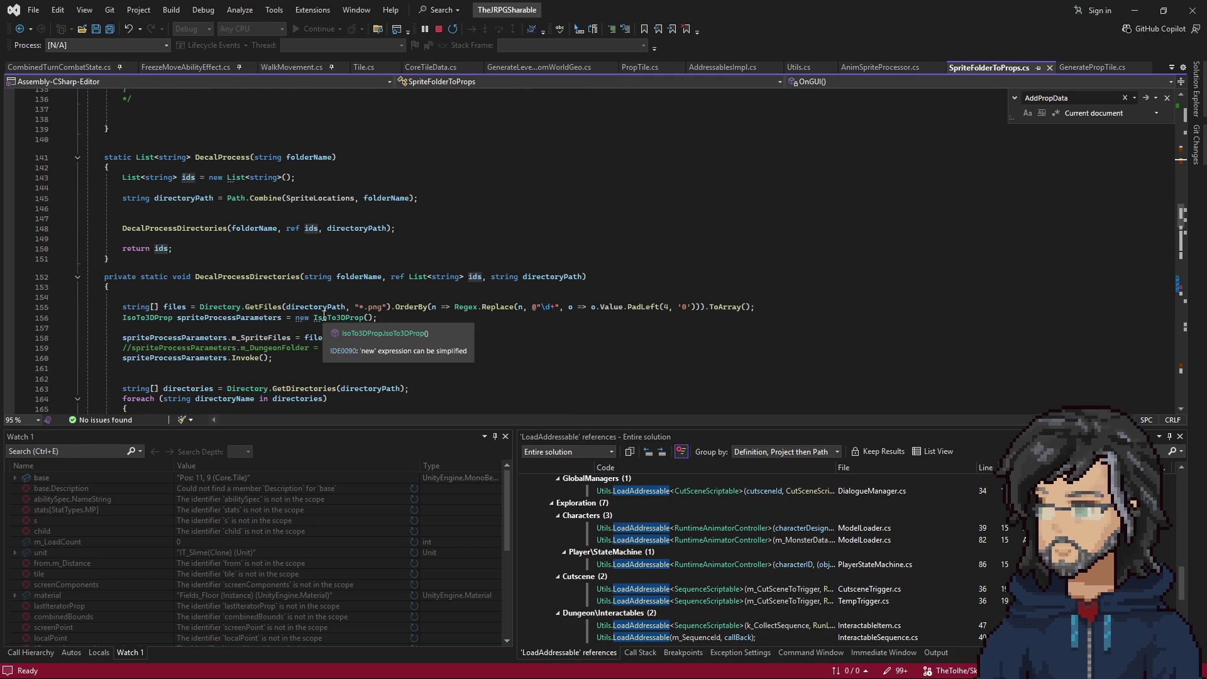
pyautogui.scroll(-5, 328, 316)
pyautogui.scroll(6, 210, 259)
pyautogui.click(210, 259)
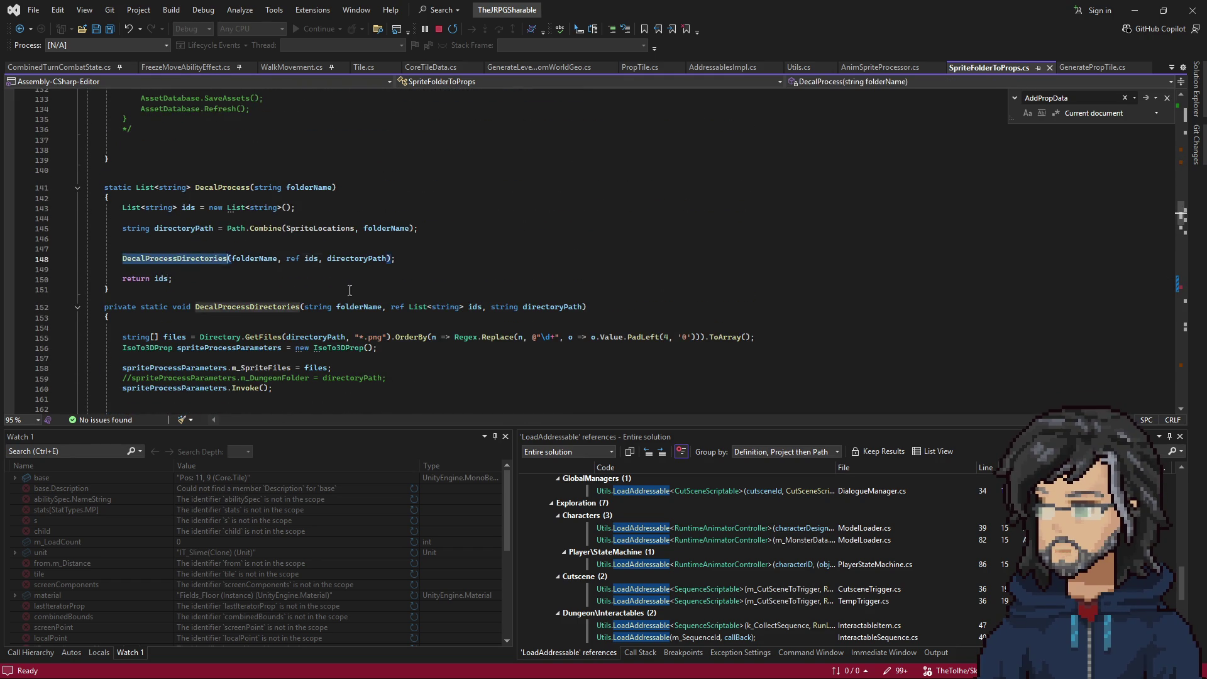
pyautogui.scroll(-17, 306, 286)
pyautogui.scroll(-3, 306, 287)
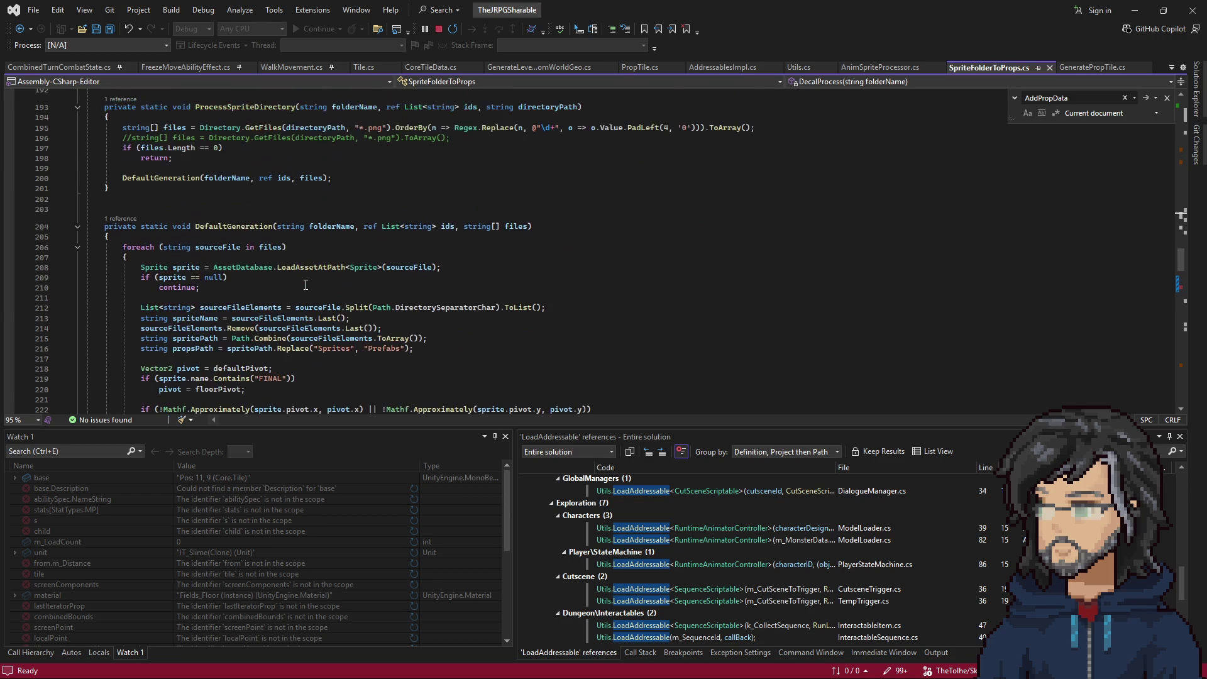
pyautogui.click(256, 228)
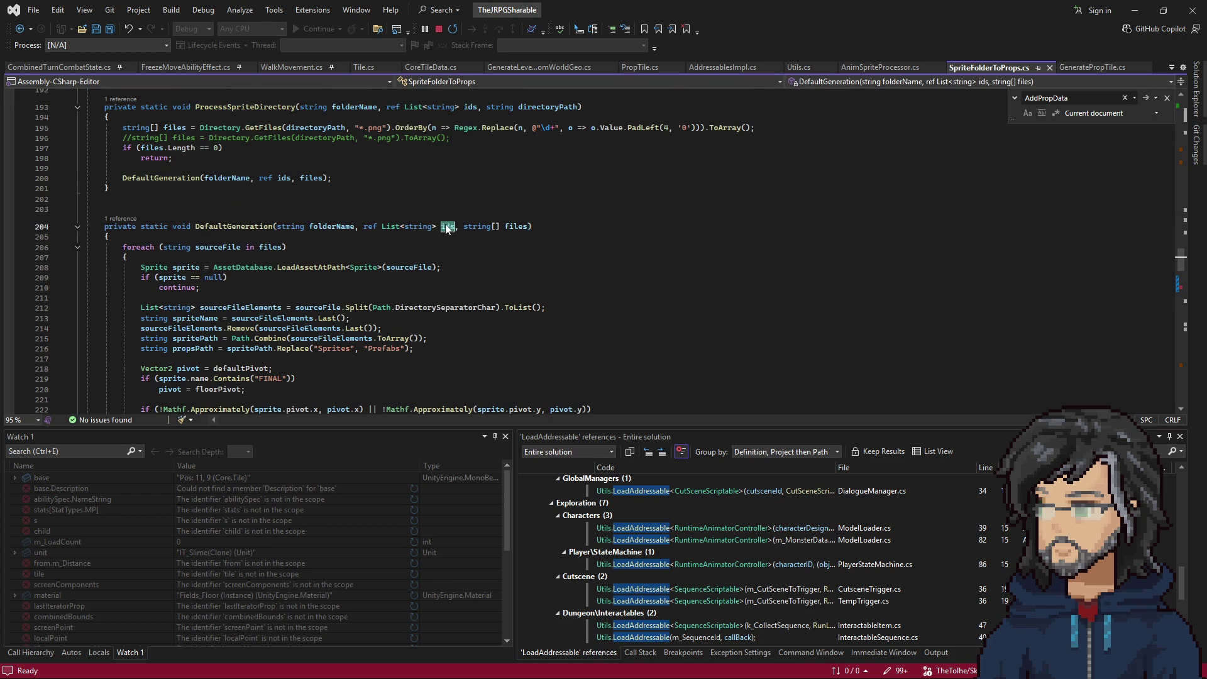
pyautogui.scroll(-5, 368, 280)
pyautogui.scroll(-11, 367, 280)
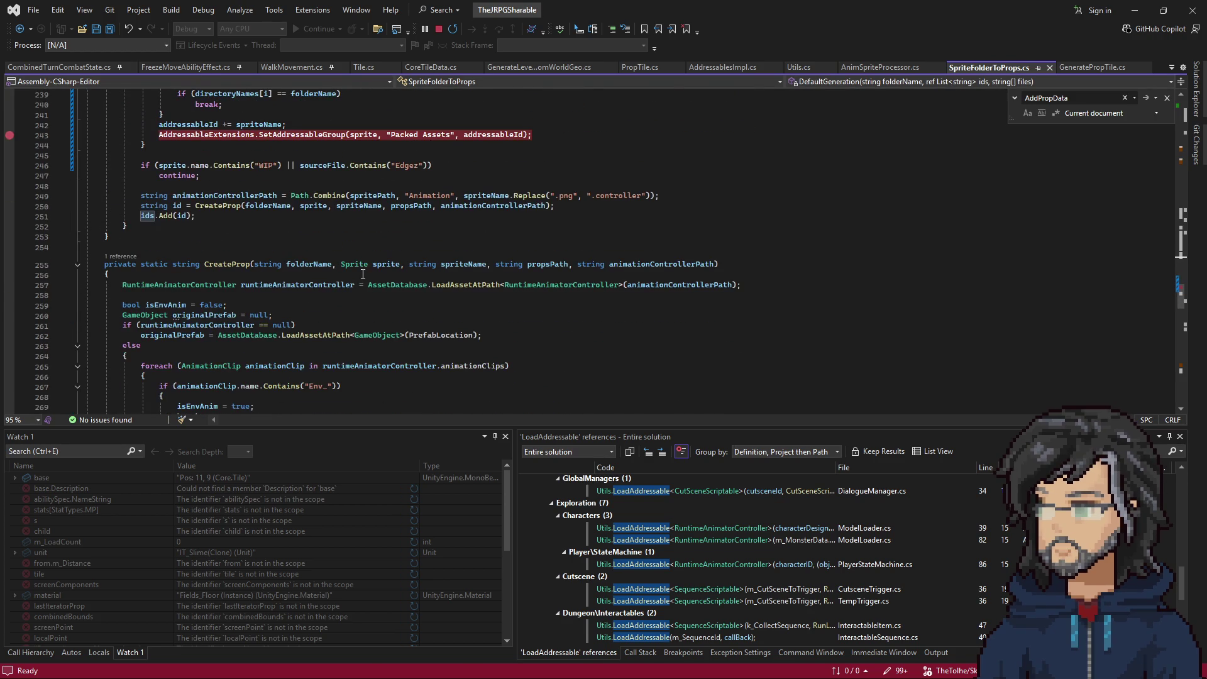
pyautogui.moveTo(215, 220); pyautogui.dragTo(138, 216)
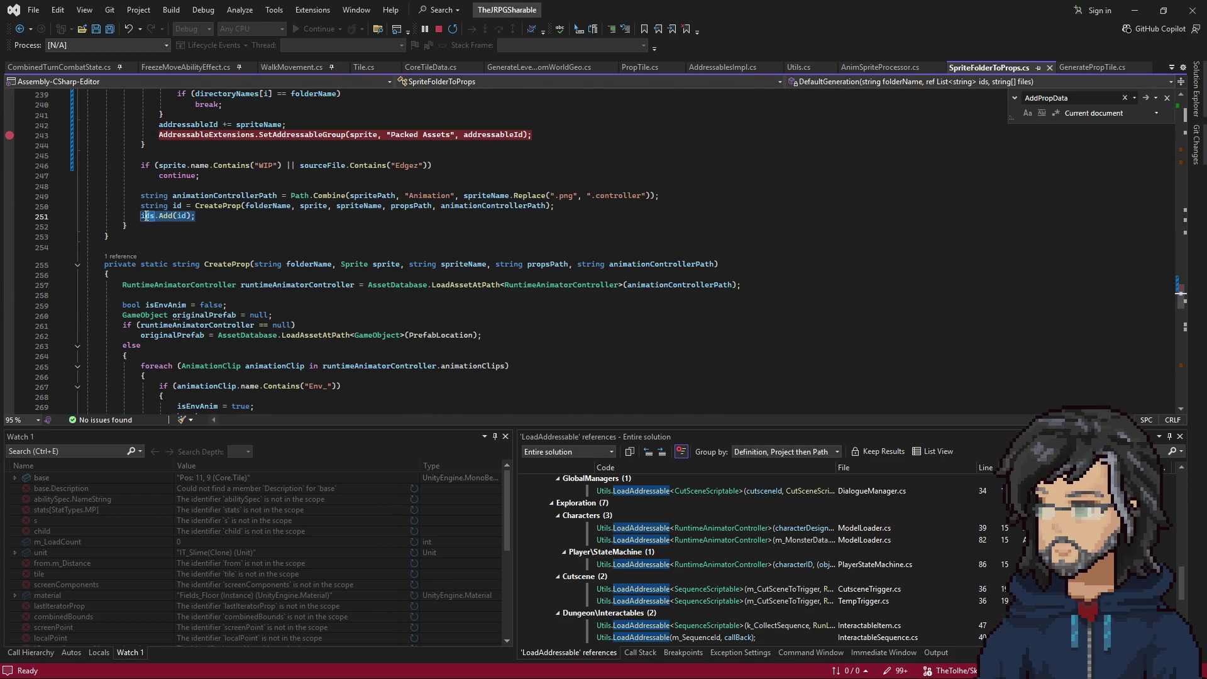
pyautogui.click(258, 217)
pyautogui.scroll(-19, 227, 216)
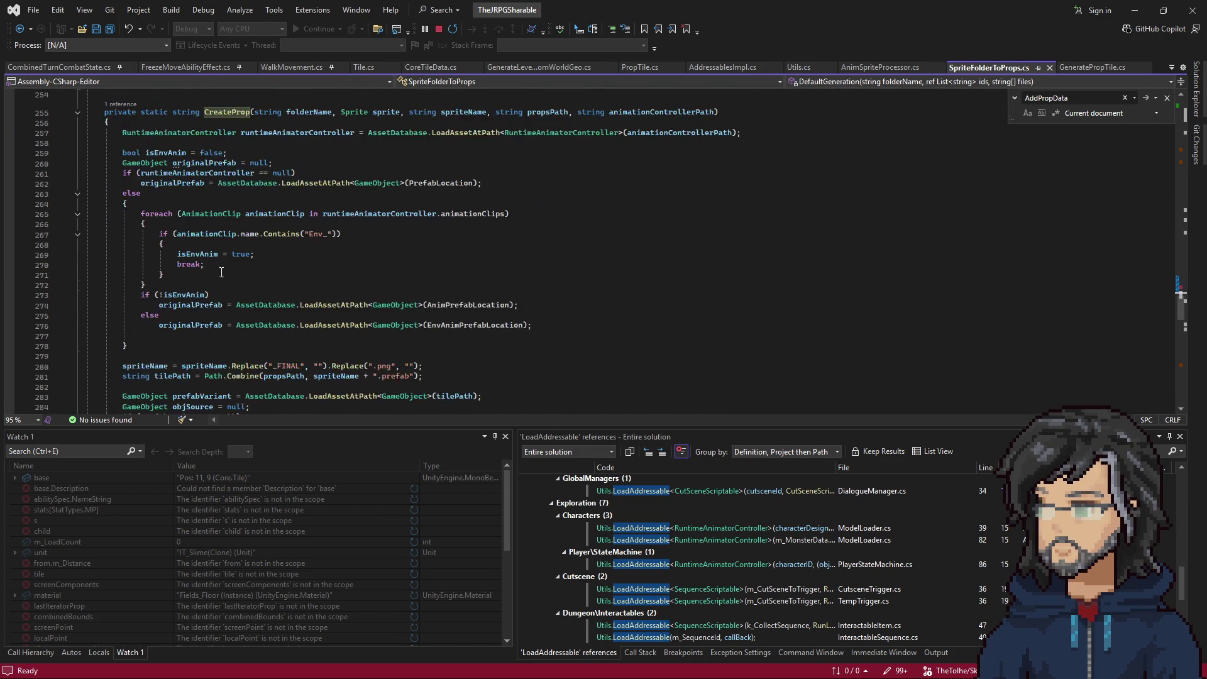
pyautogui.scroll(-5, 224, 267)
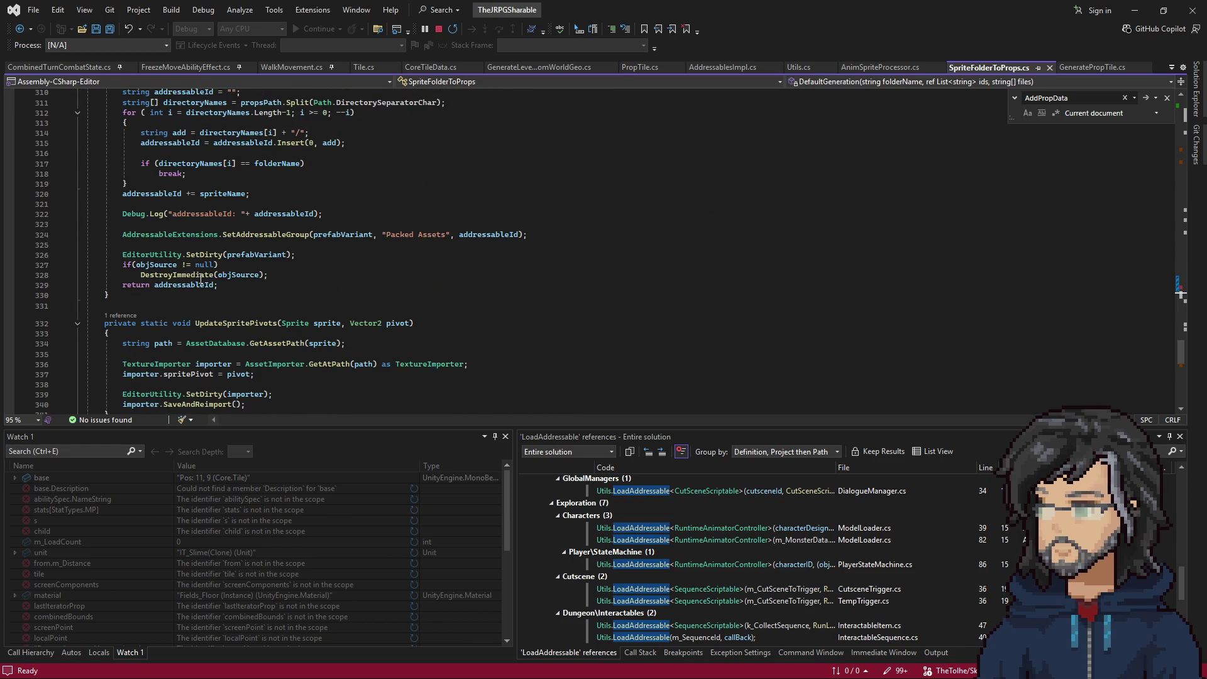
pyautogui.click(185, 284)
pyautogui.scroll(20, 353, 246)
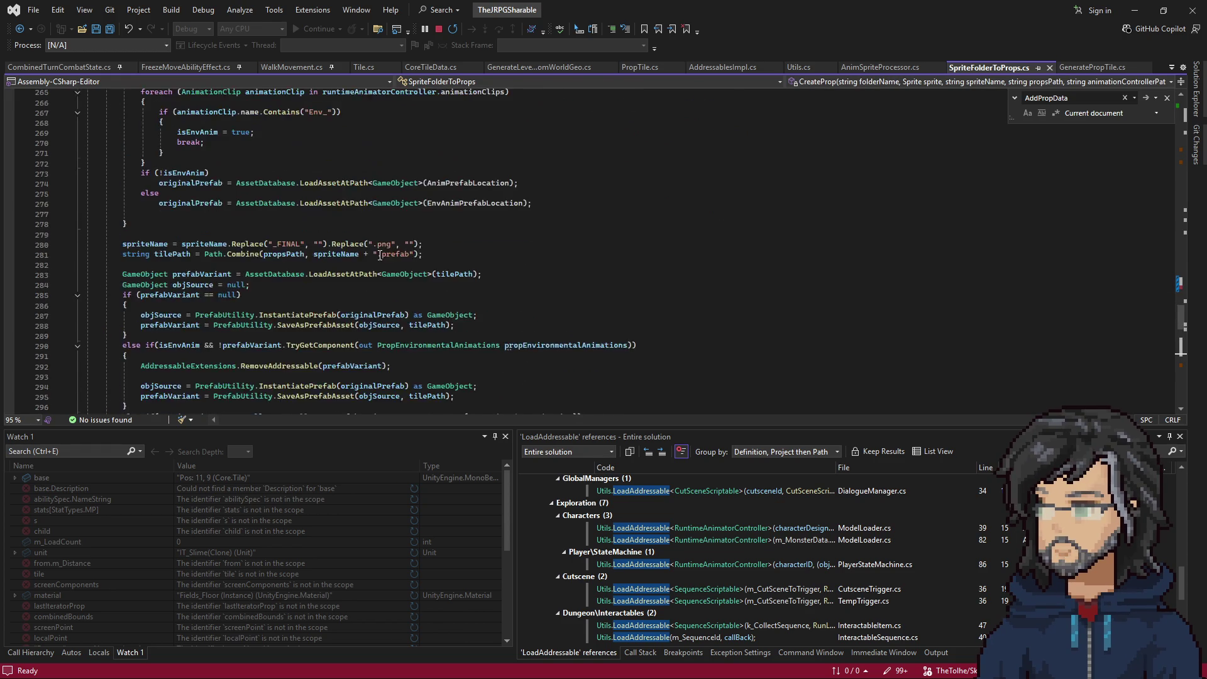
pyautogui.scroll(-4, 354, 247)
pyautogui.moveTo(198, 247); pyautogui.dragTo(573, 237)
pyautogui.scroll(3, 390, 238)
# Add ids.Add(addressableId) after the SetAddressableGroup line in the Edgez branch and save.
pyautogui.hotkey('ctrl', 'c')
pyautogui.click(549, 257)
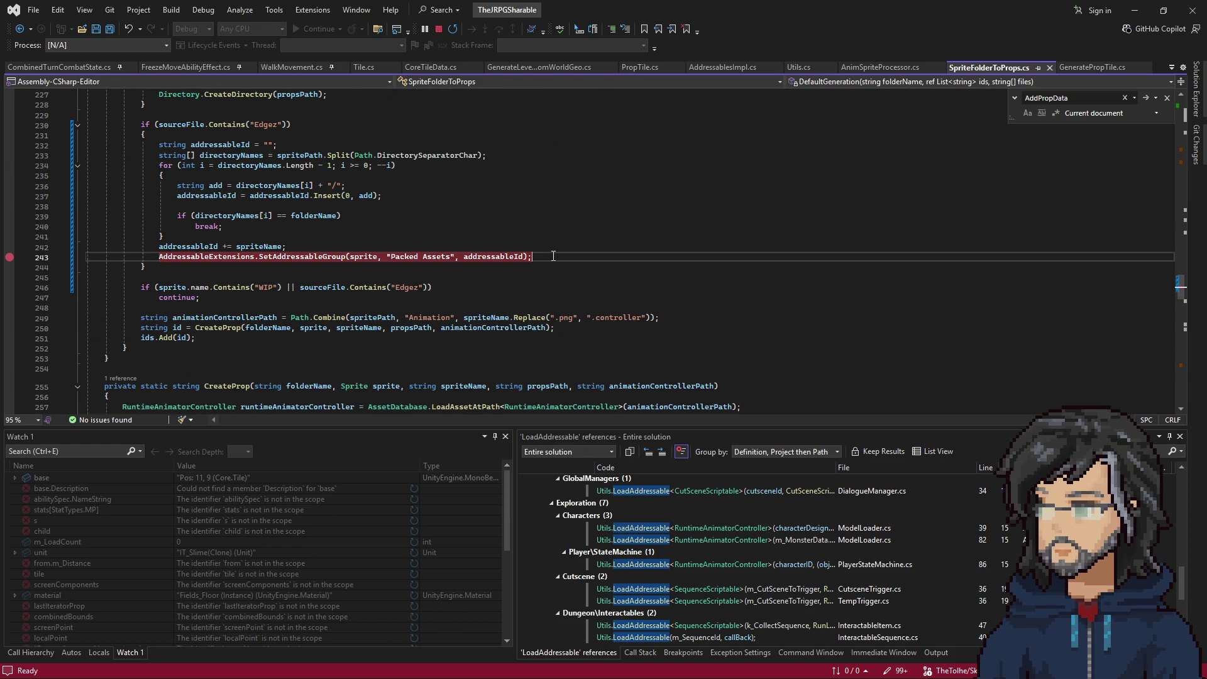
pyautogui.press('Return')
pyautogui.hotkey('ctrl', 'v')
pyautogui.hotkey('ctrl', 's')
pyautogui.click(531, 269)
pyautogui.press('Delete')
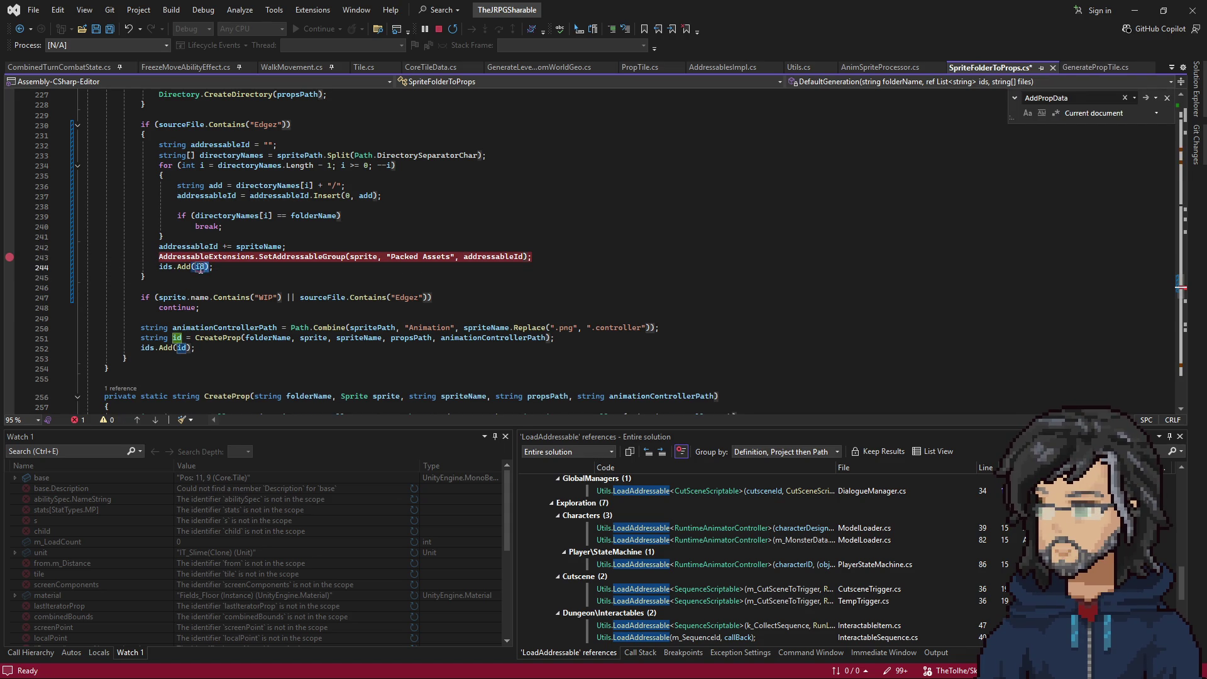
pyautogui.write('addressableId')
pyautogui.hotkey('ctrl', 's')
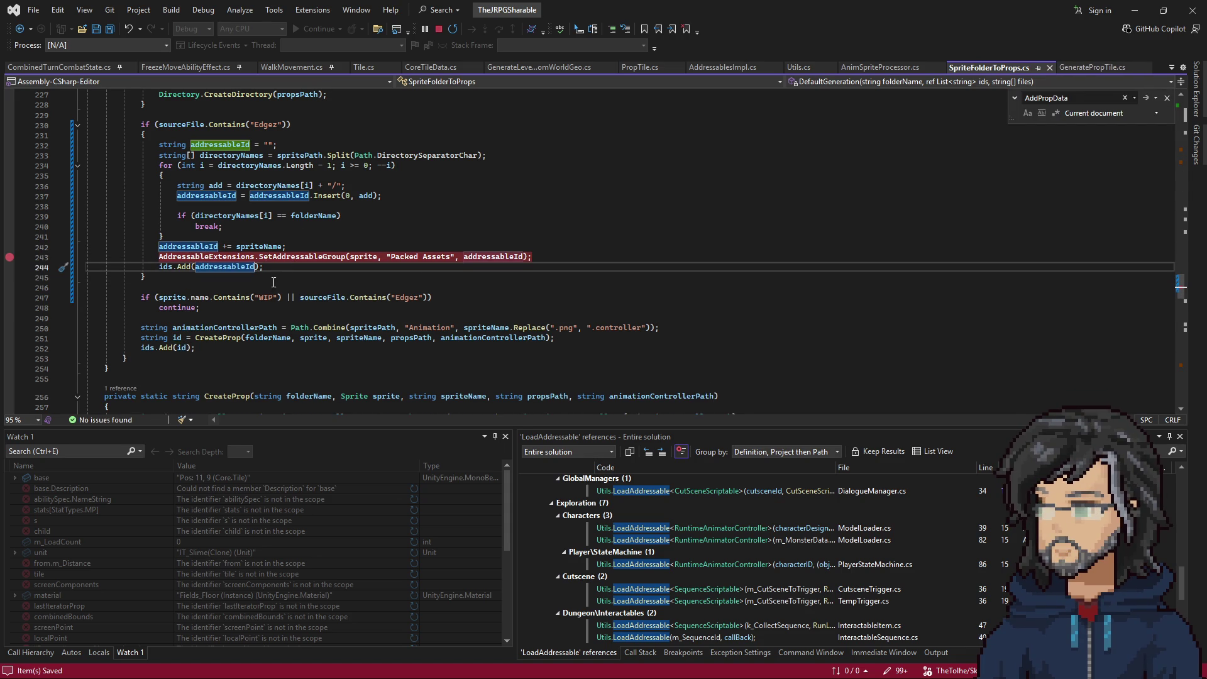
# Review the Edgez handling block, save again, and return to Unity.
pyautogui.moveTo(190, 298); pyautogui.dragTo(200, 307)
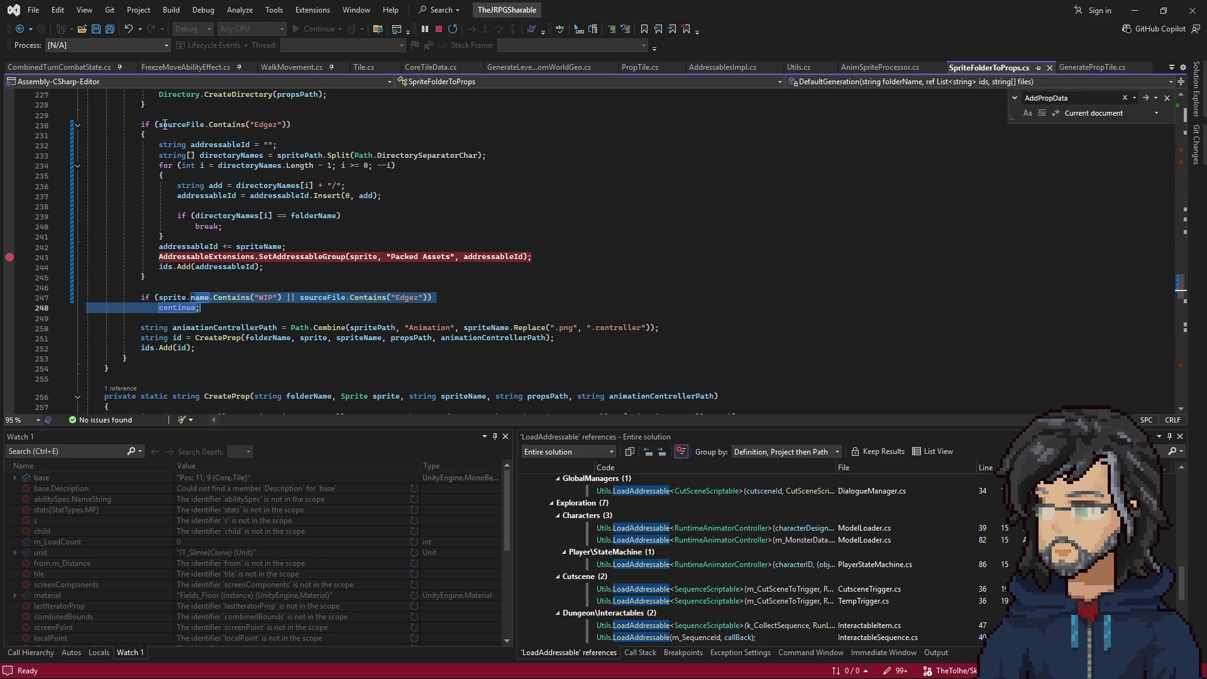
pyautogui.moveTo(165, 124); pyautogui.dragTo(248, 269)
pyautogui.click(248, 269)
pyautogui.hotkey('ctrl', 's')
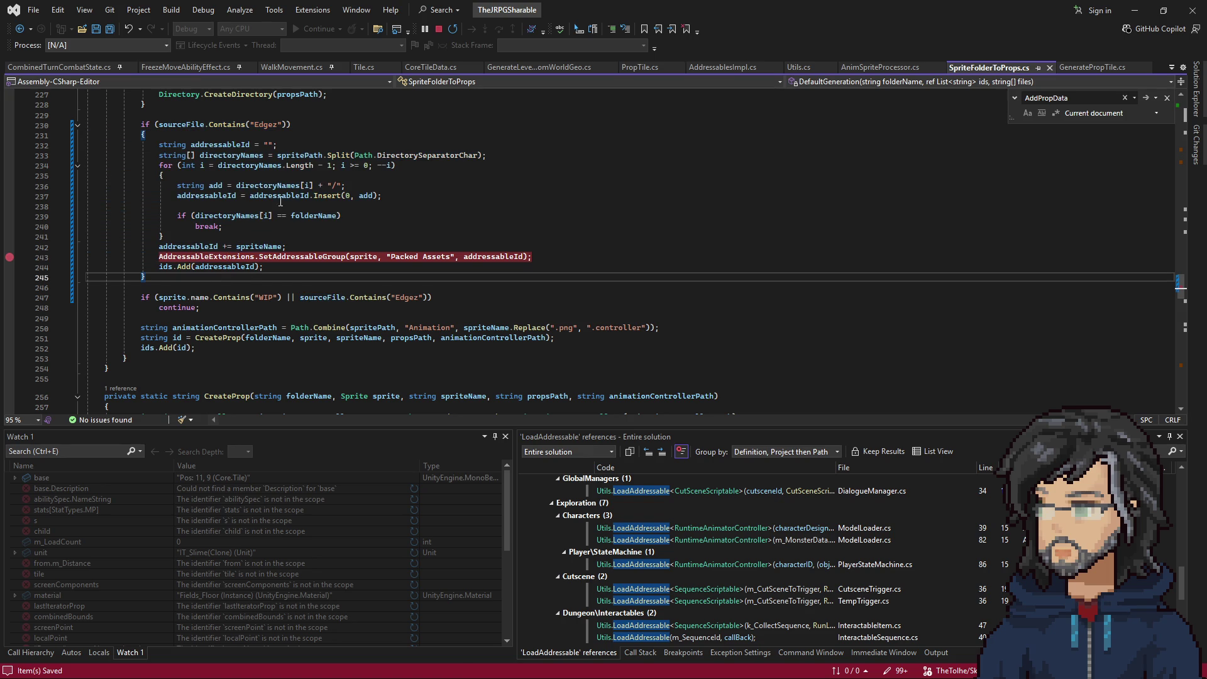
pyautogui.click(1140, 15)
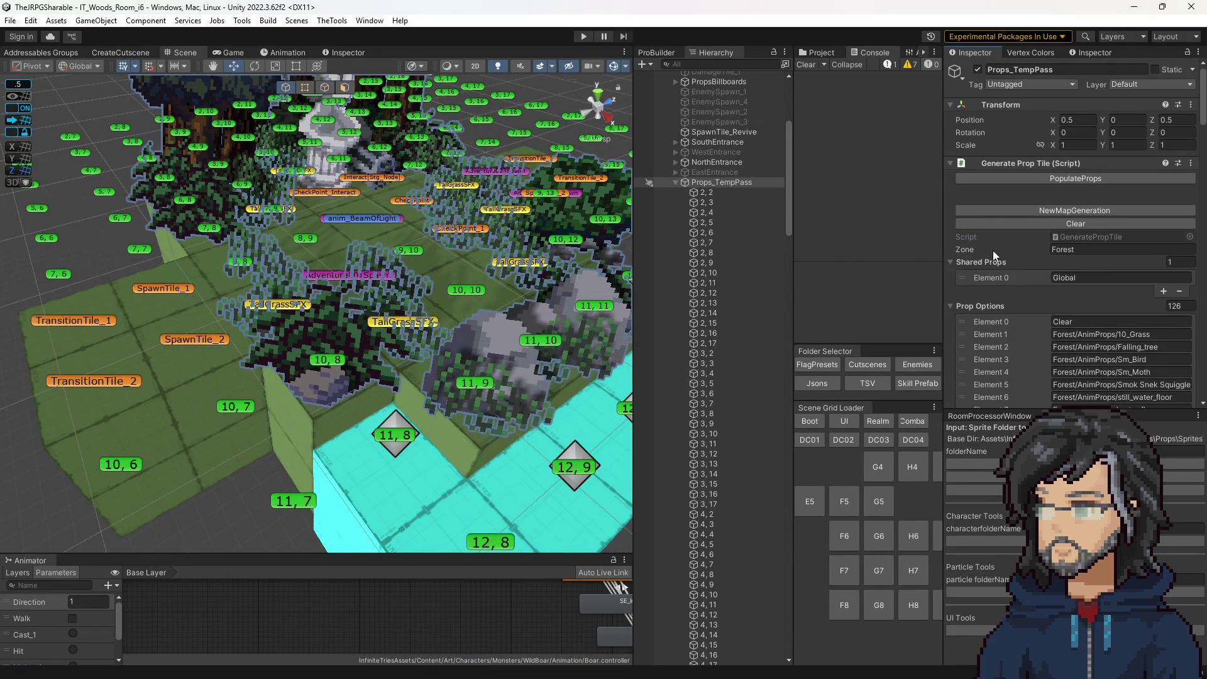
# Select prop tiles 2,8 and 2,2 and the Props_TempPass group in the Hierarchy.
pyautogui.click(699, 251)
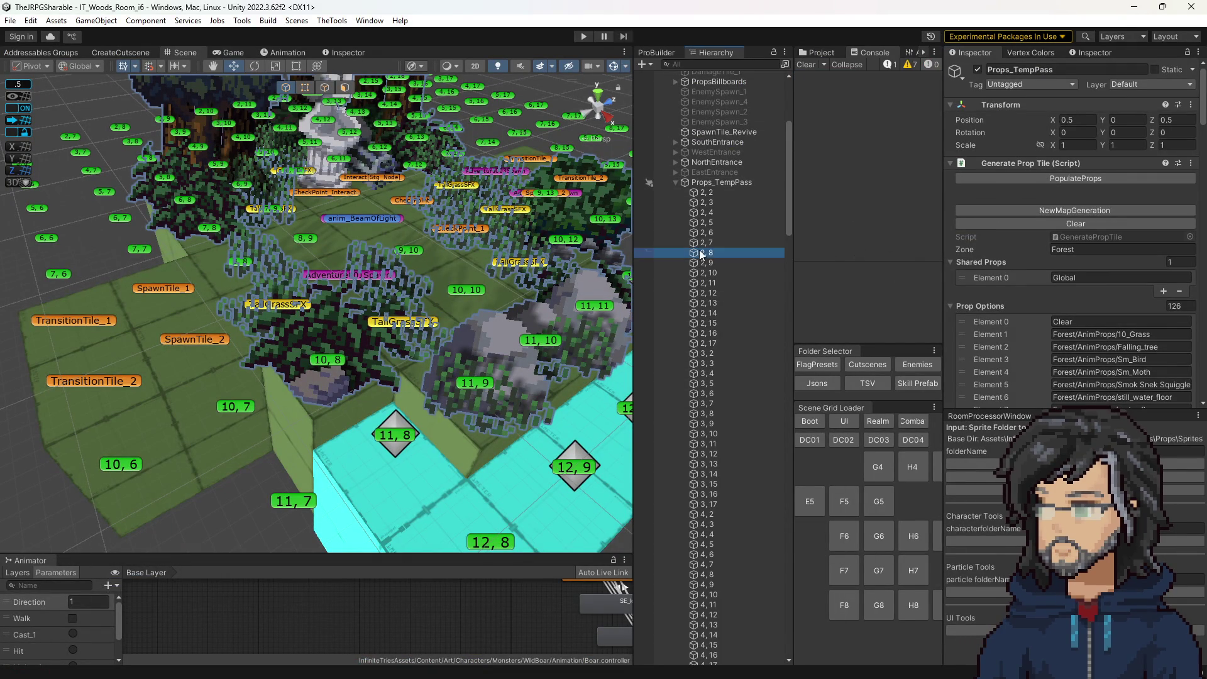
pyautogui.click(718, 183)
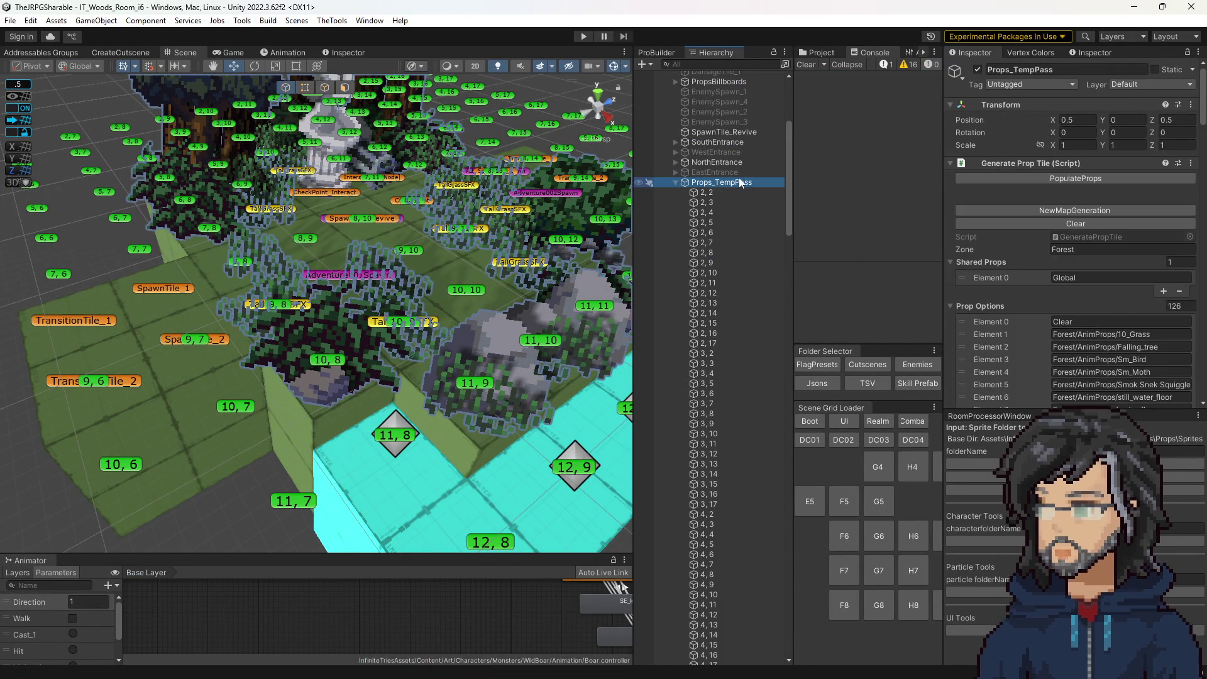
pyautogui.scroll(5, 1073, 299)
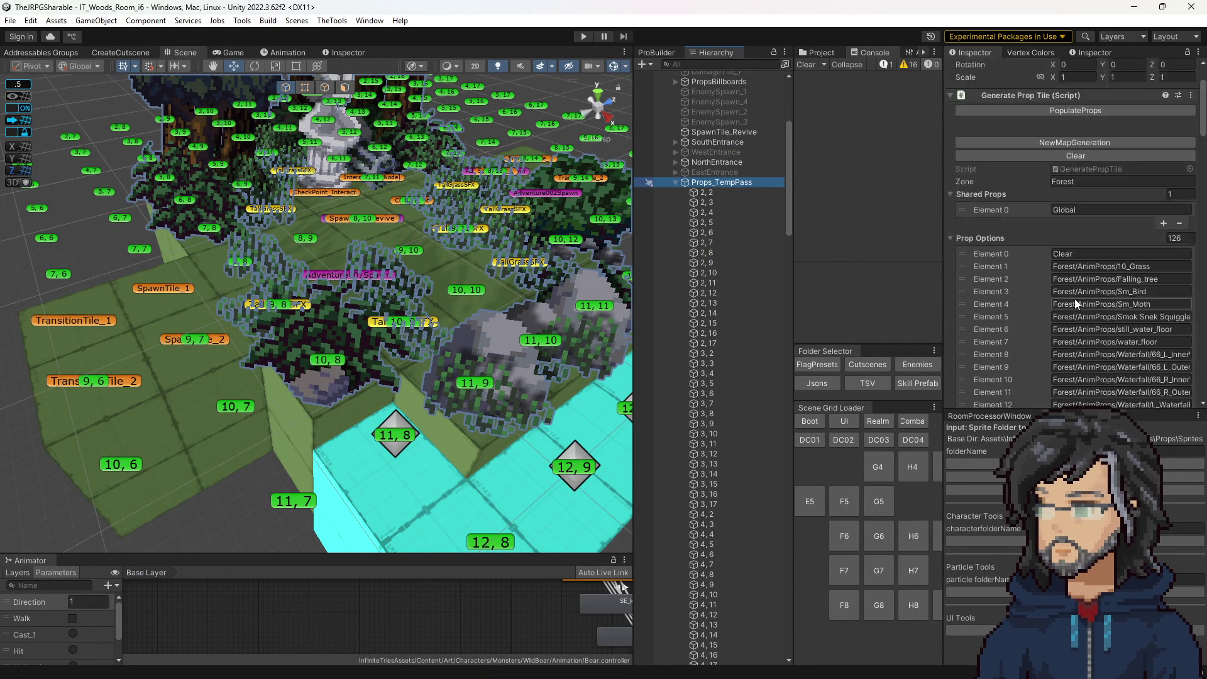
pyautogui.click(731, 194)
pyautogui.click(724, 185)
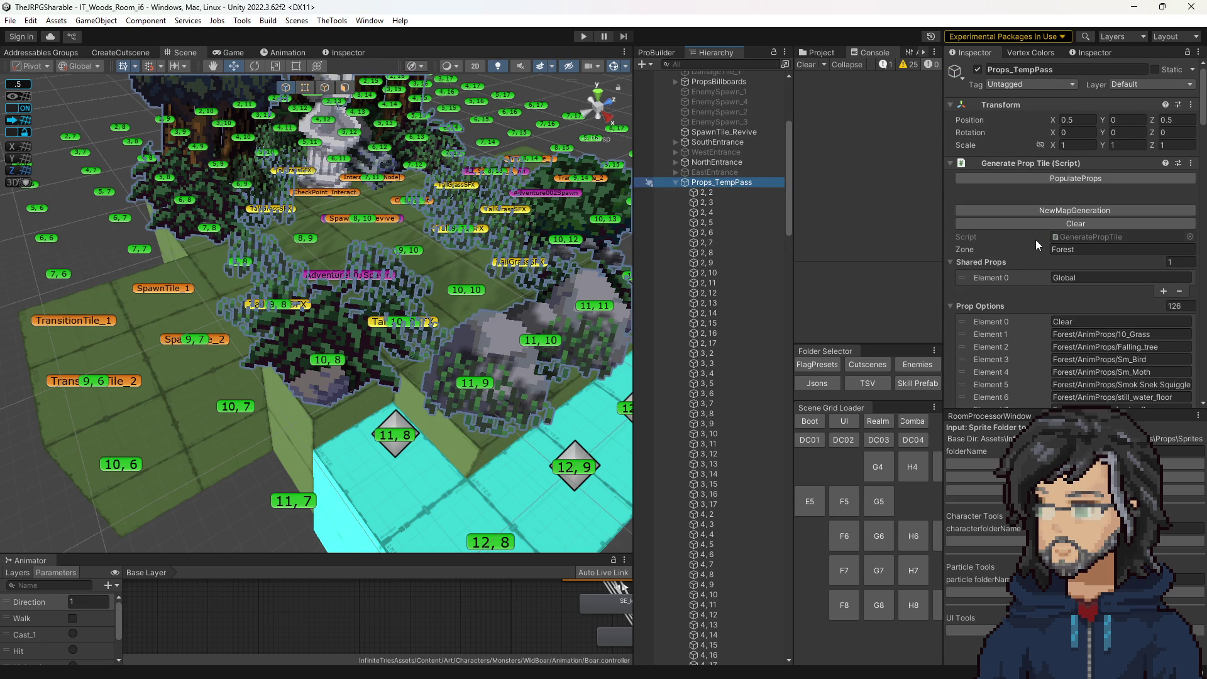
# Select the tile 11,9 grass prop and view its Left Edge Option choices without changing them.
pyautogui.click(471, 386)
pyautogui.click(471, 386)
pyautogui.scroll(-3, 1081, 353)
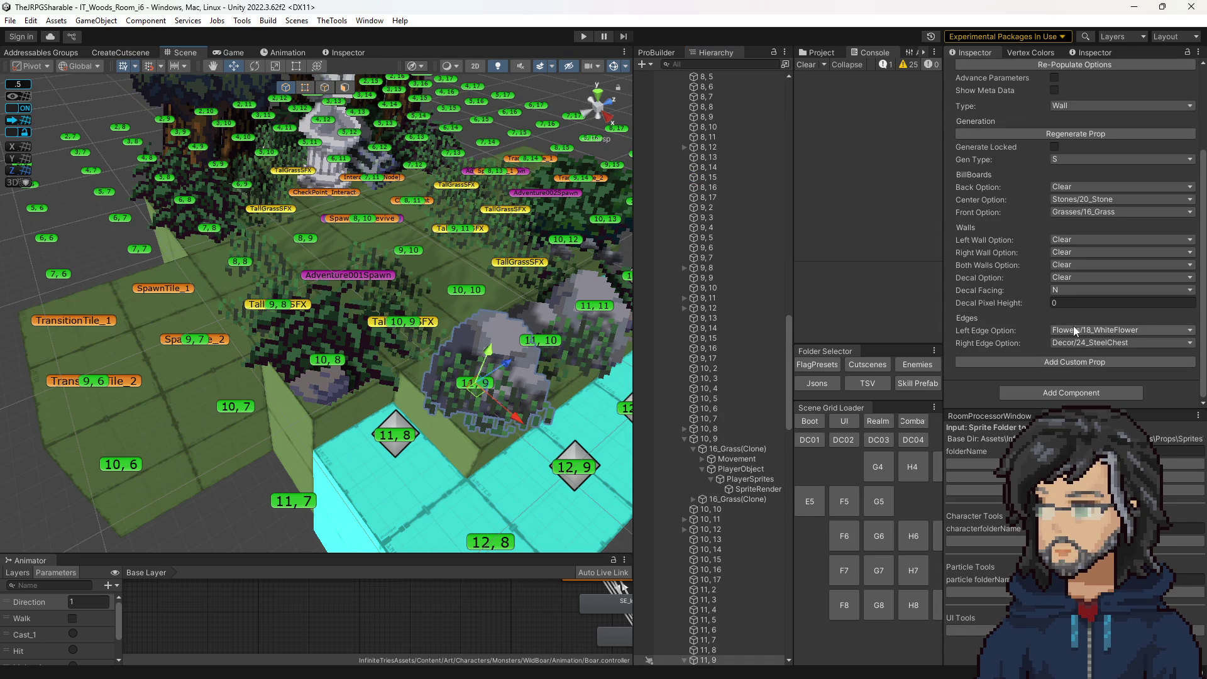
pyautogui.click(1071, 330)
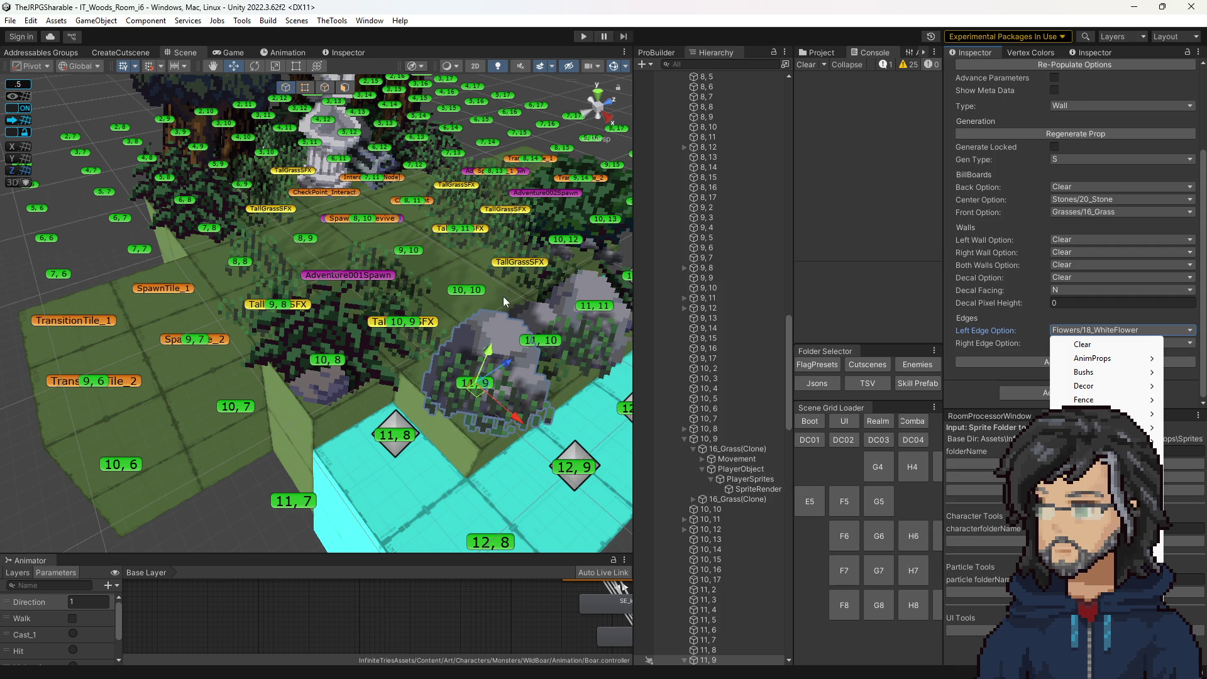
pyautogui.click(87, 100)
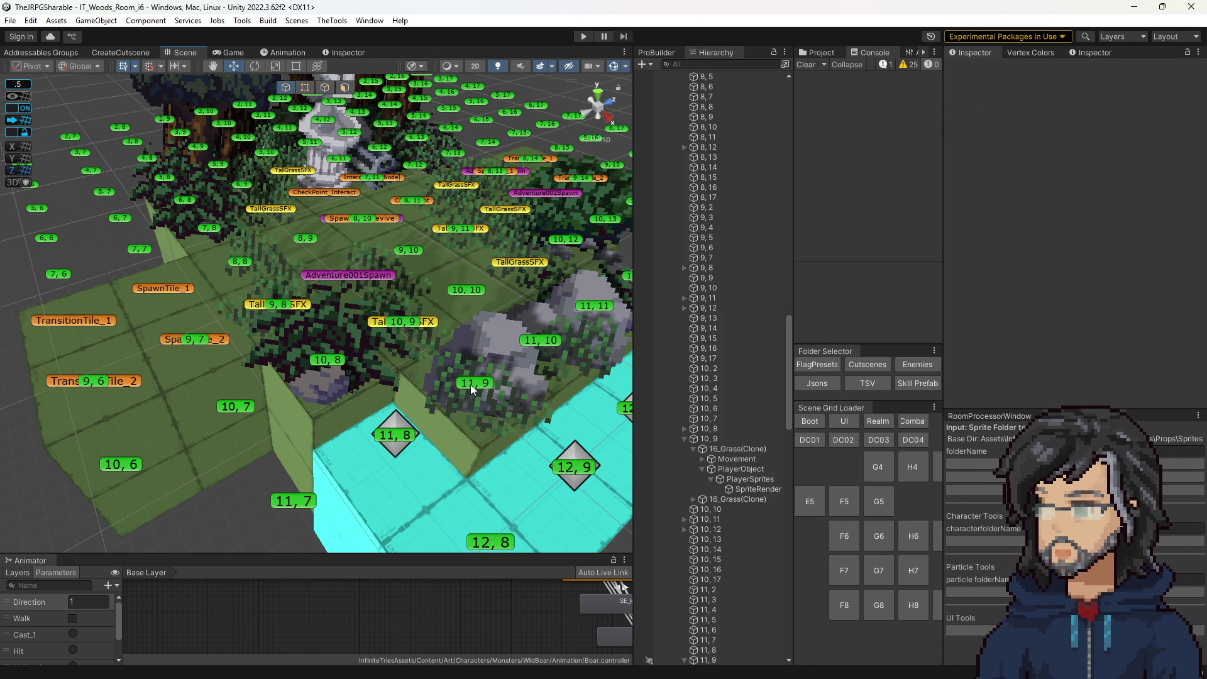
pyautogui.click(526, 386)
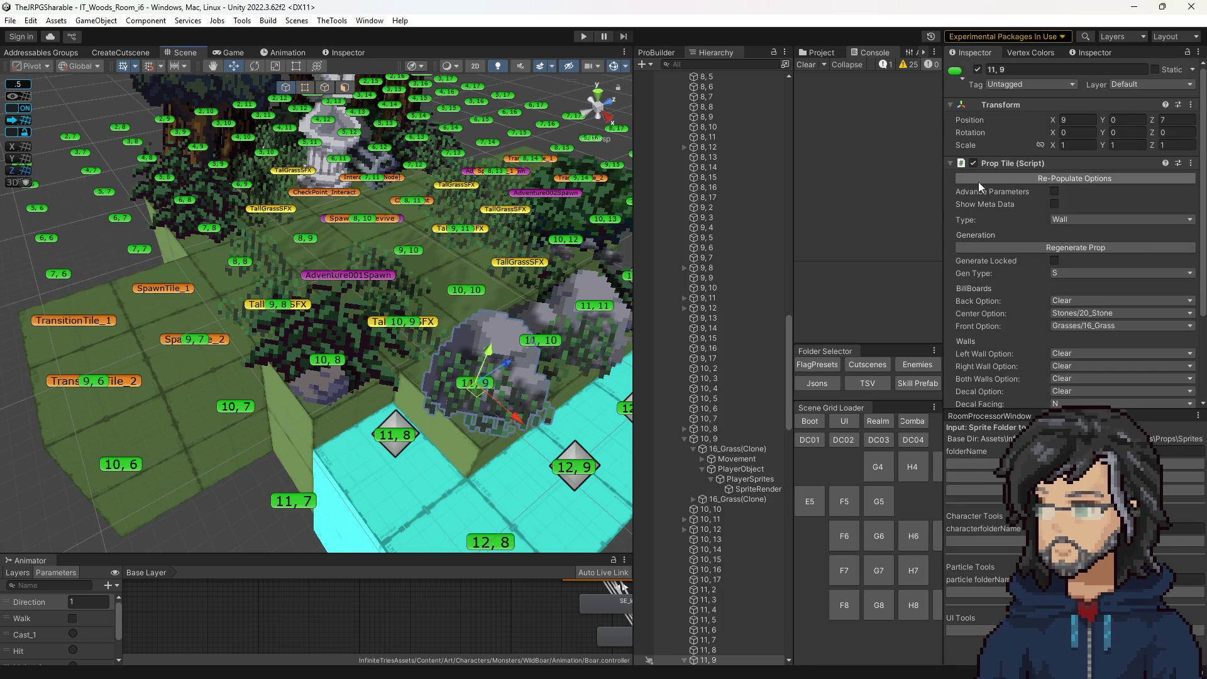
pyautogui.scroll(7, 748, 305)
pyautogui.scroll(20, 748, 305)
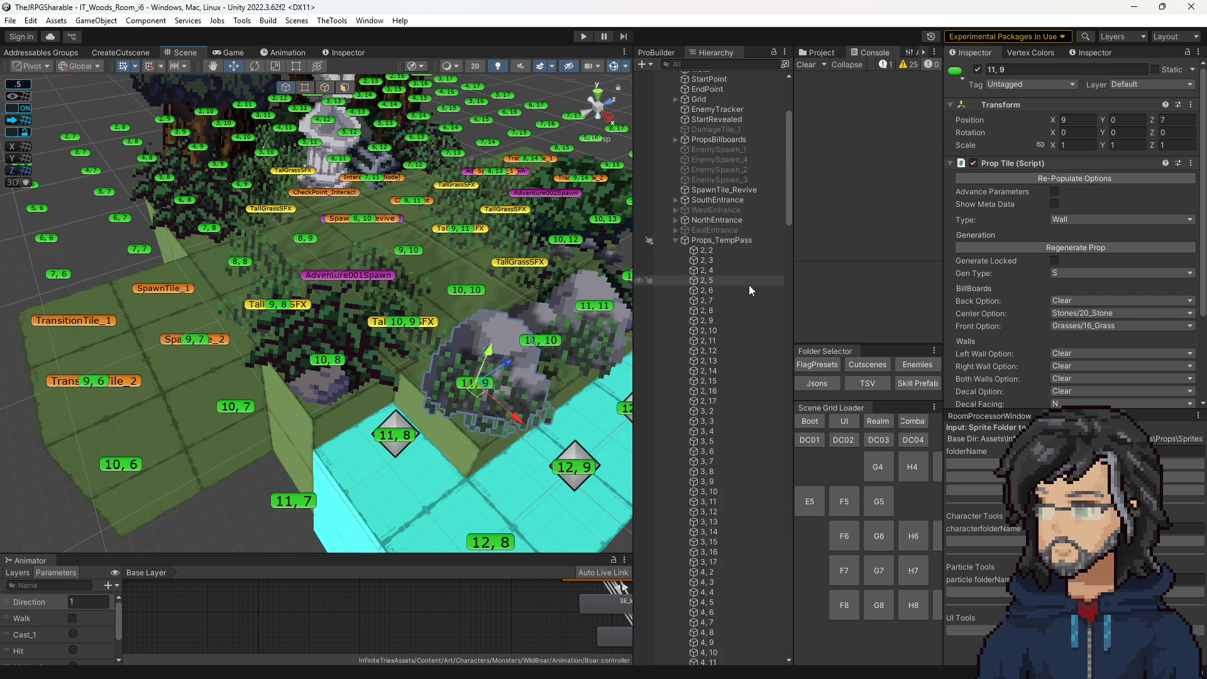
pyautogui.click(974, 490)
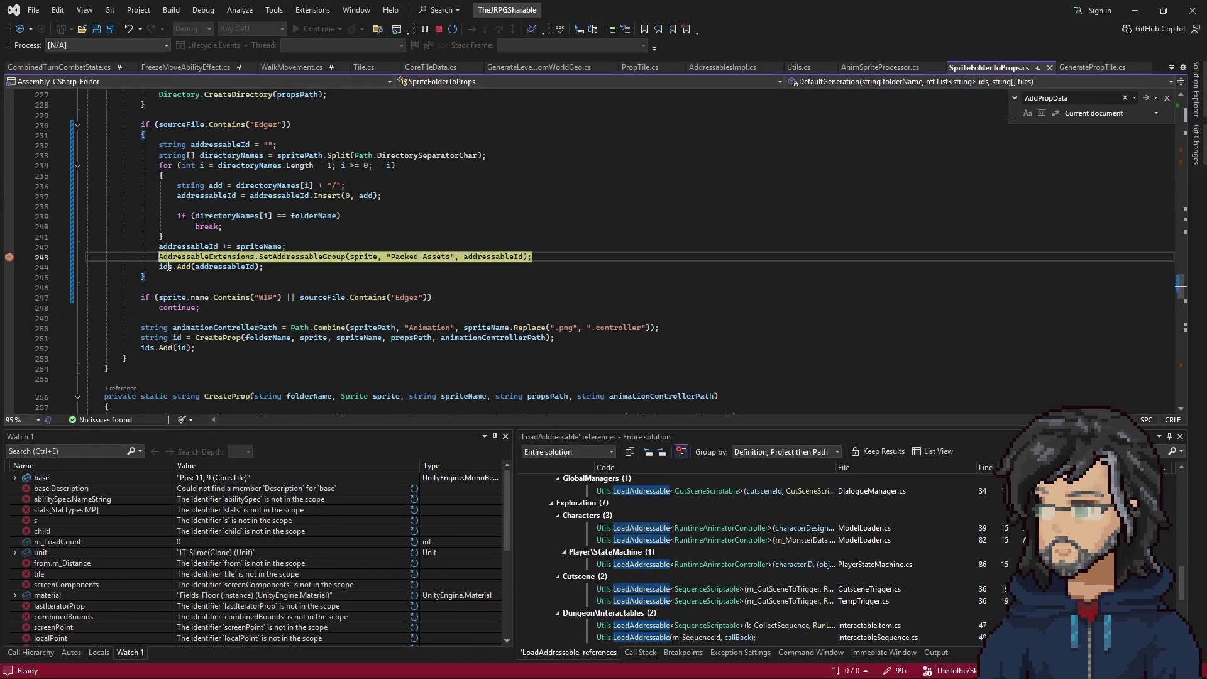
# Step over the ids.Add line, confirm ids holds 9 entries, resume execution, and return to Unity.
pyautogui.press('F10')
pyautogui.press('F10')
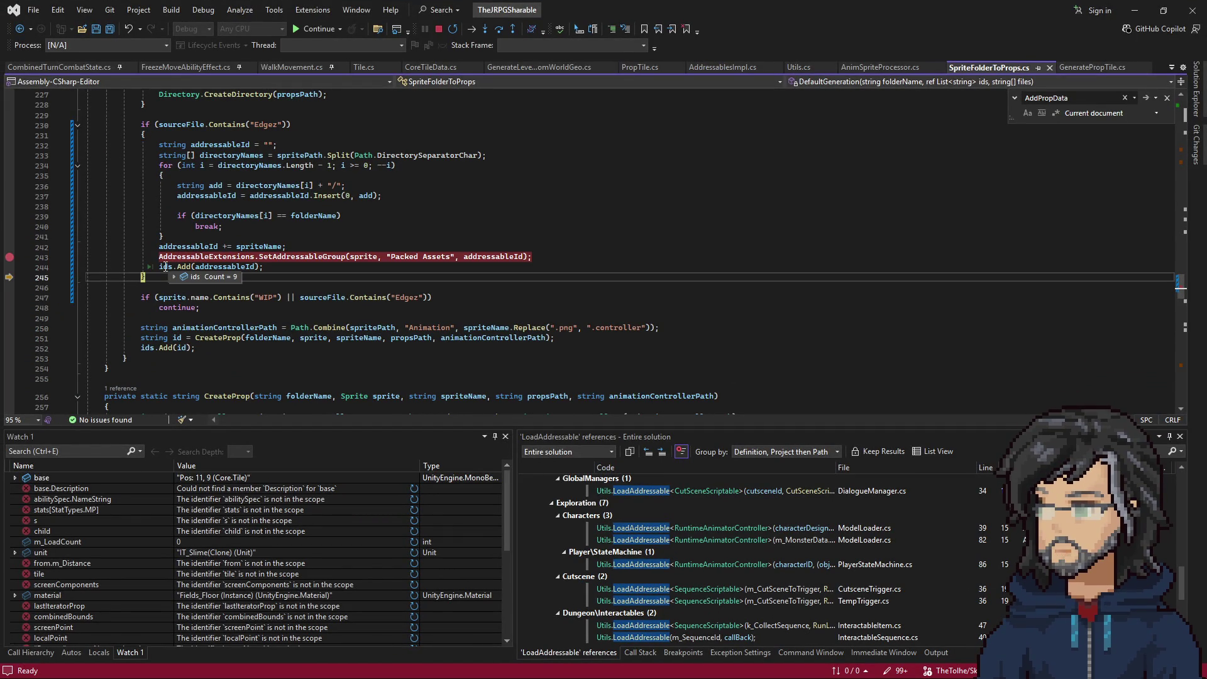
pyautogui.press('F5')
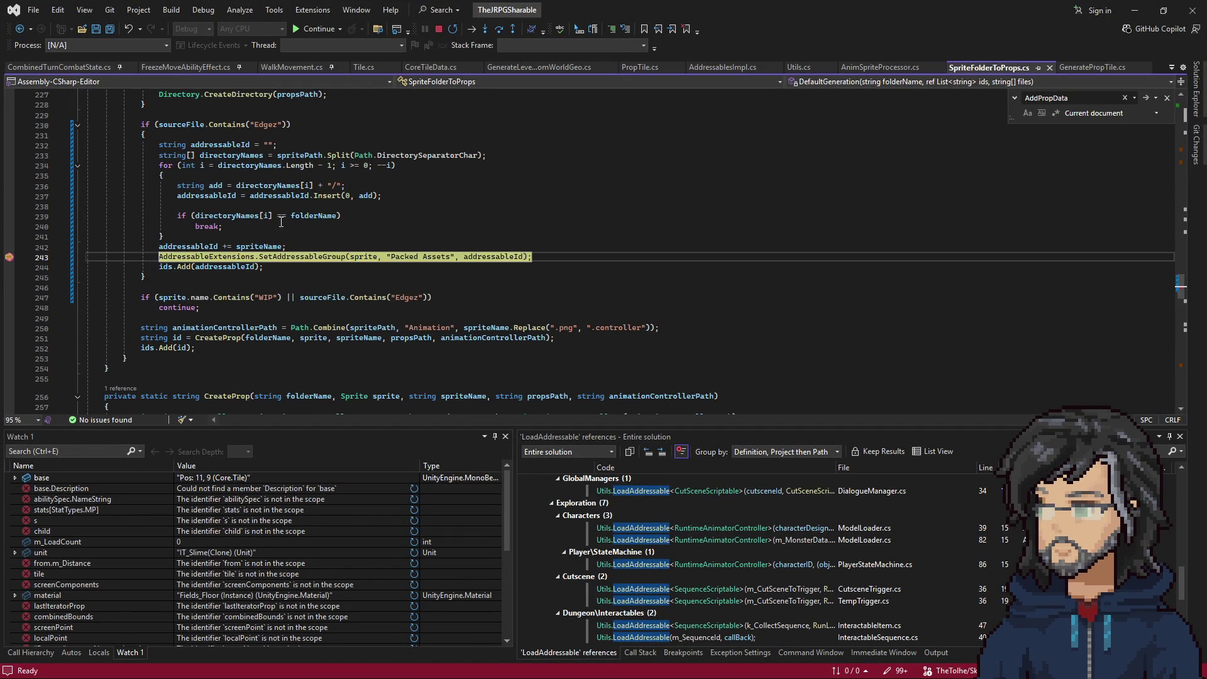
pyautogui.press('F5')
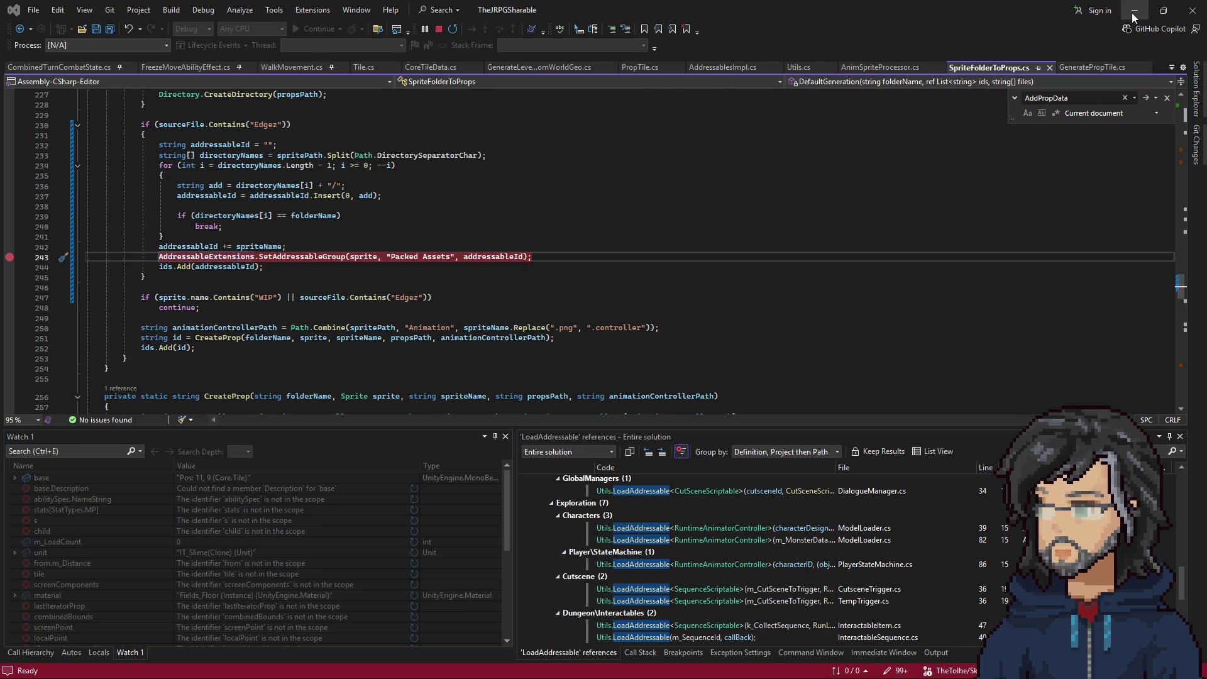
pyautogui.click(1134, 17)
# Repopulate the prop options and check the new Marble_R.png edge entry.
pyautogui.click(716, 388)
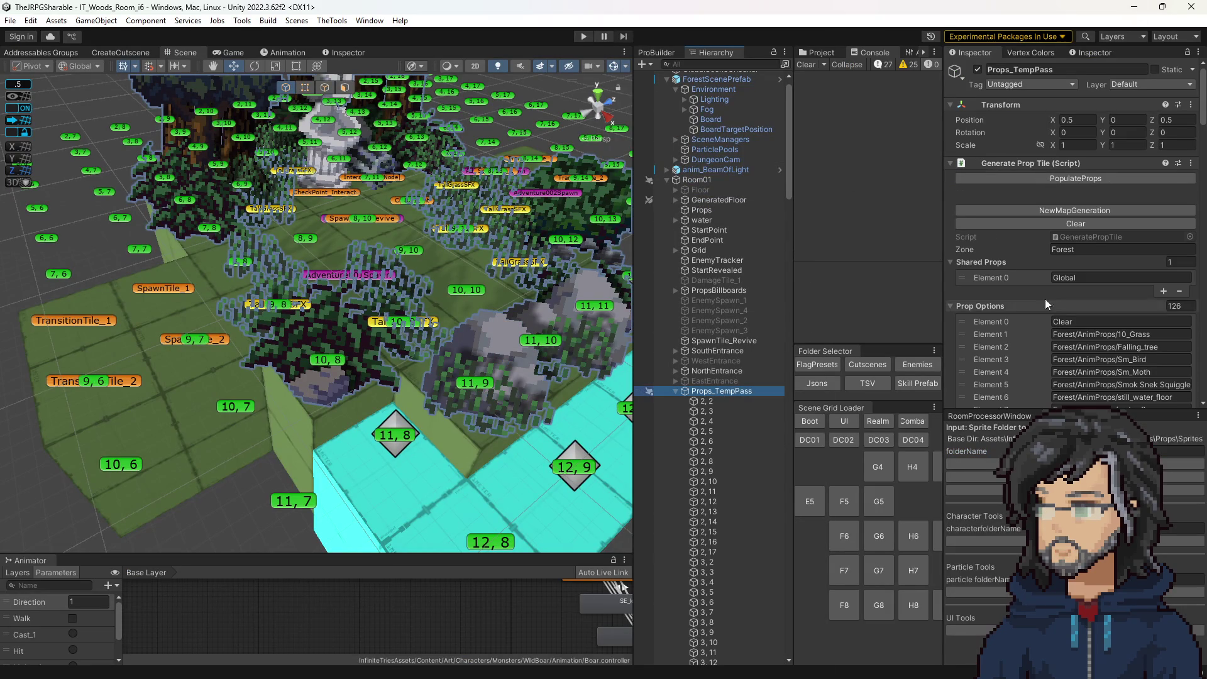
pyautogui.click(1057, 179)
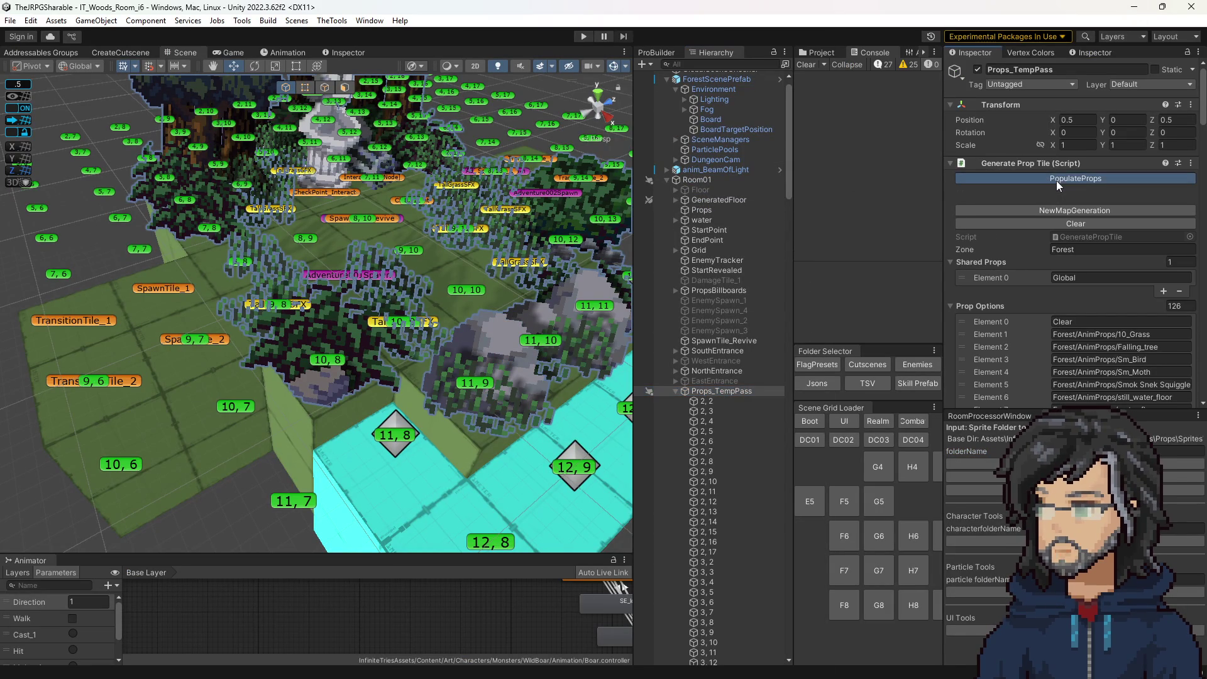
pyautogui.scroll(-20, 1107, 302)
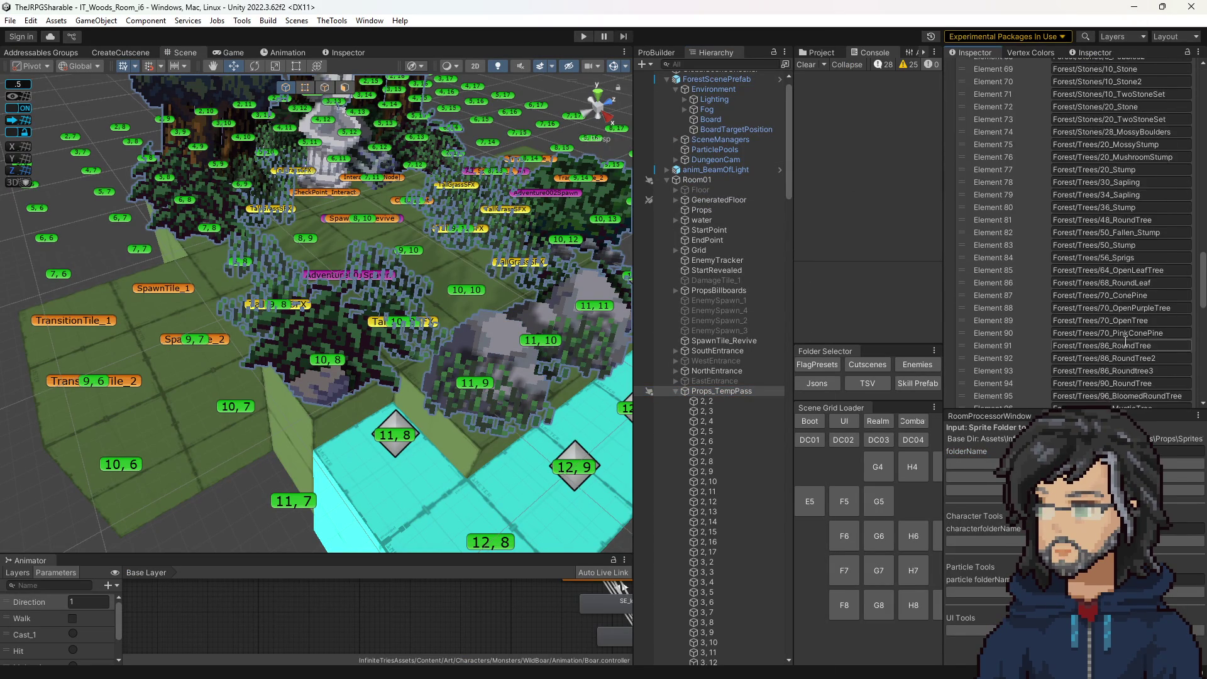
pyautogui.scroll(-10, 1125, 341)
pyautogui.scroll(5, 1106, 264)
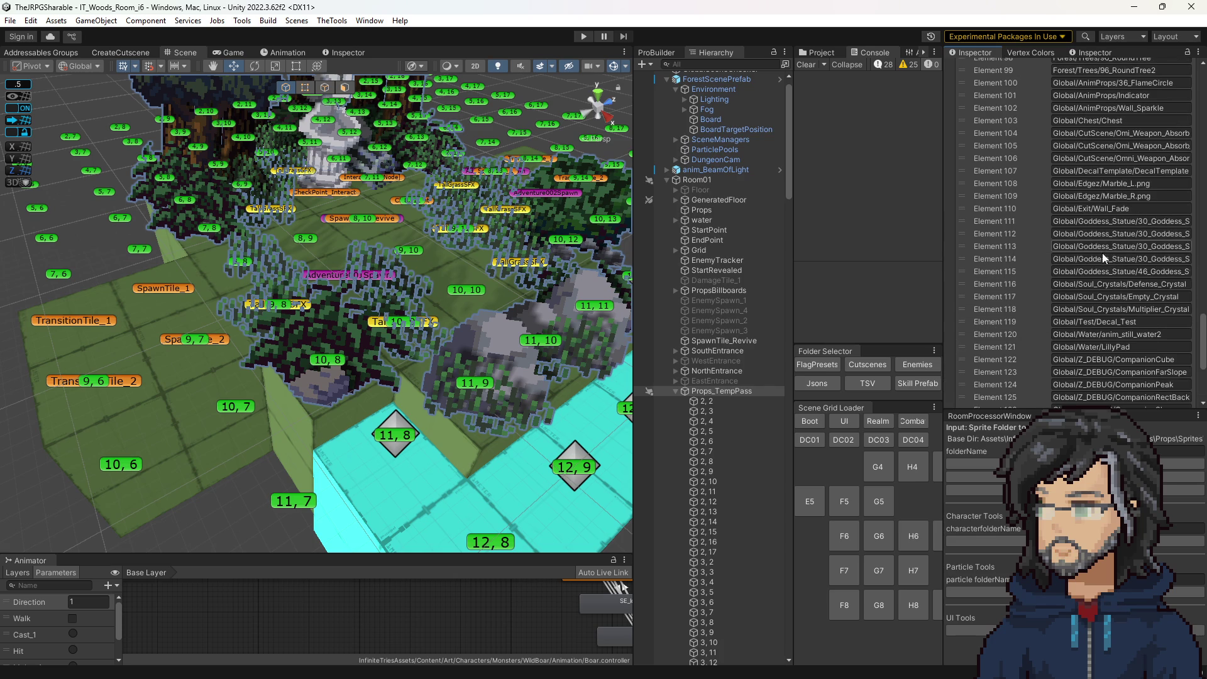
pyautogui.click(1118, 196)
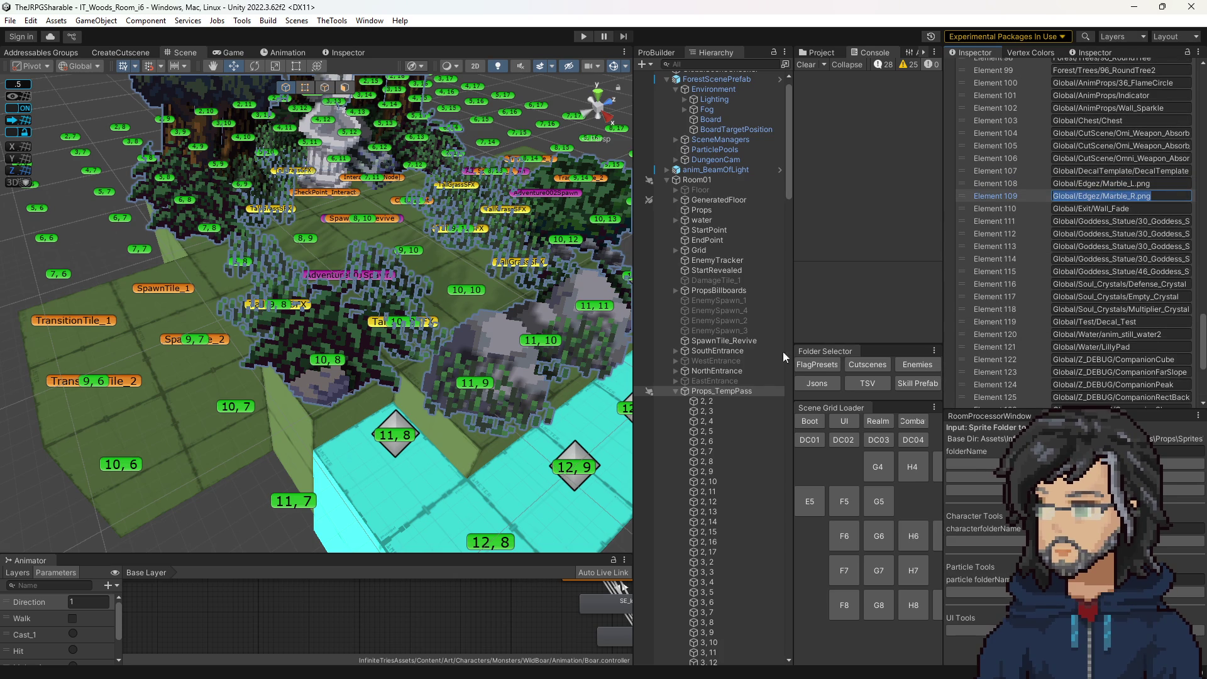
# Set tile 11,9's left edge to Edgez/Marble_L.png and right edge to Edgez/Marble_R.png.
pyautogui.click(476, 385)
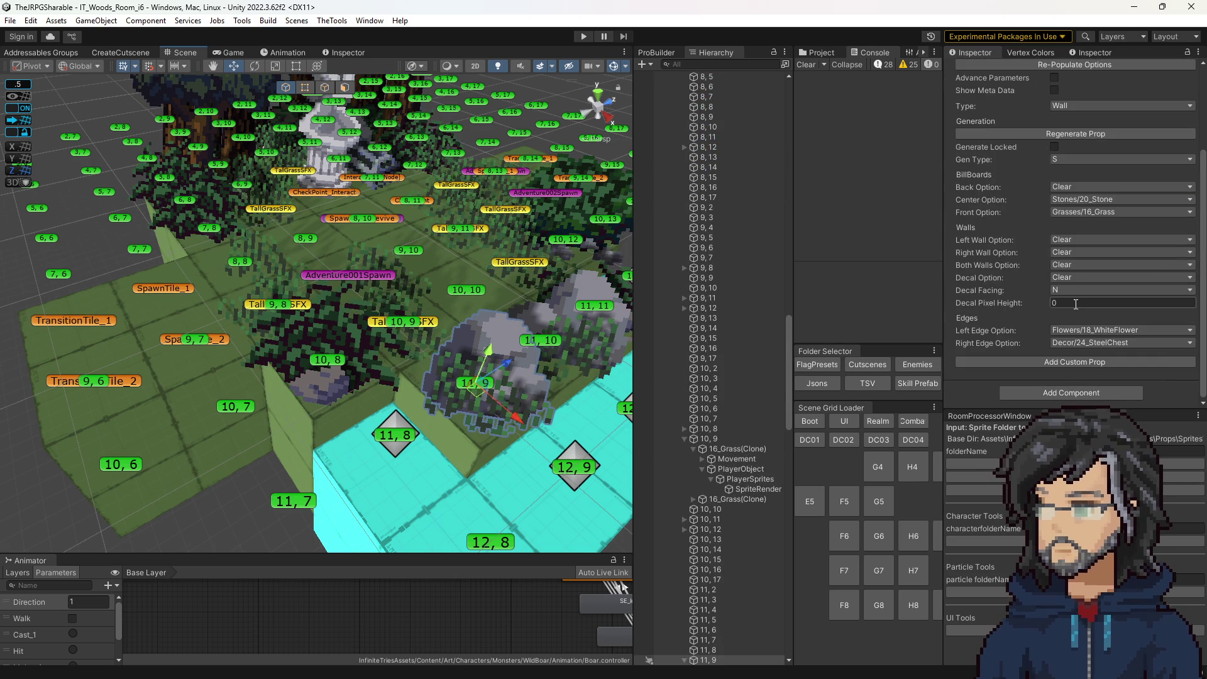
pyautogui.click(1076, 343)
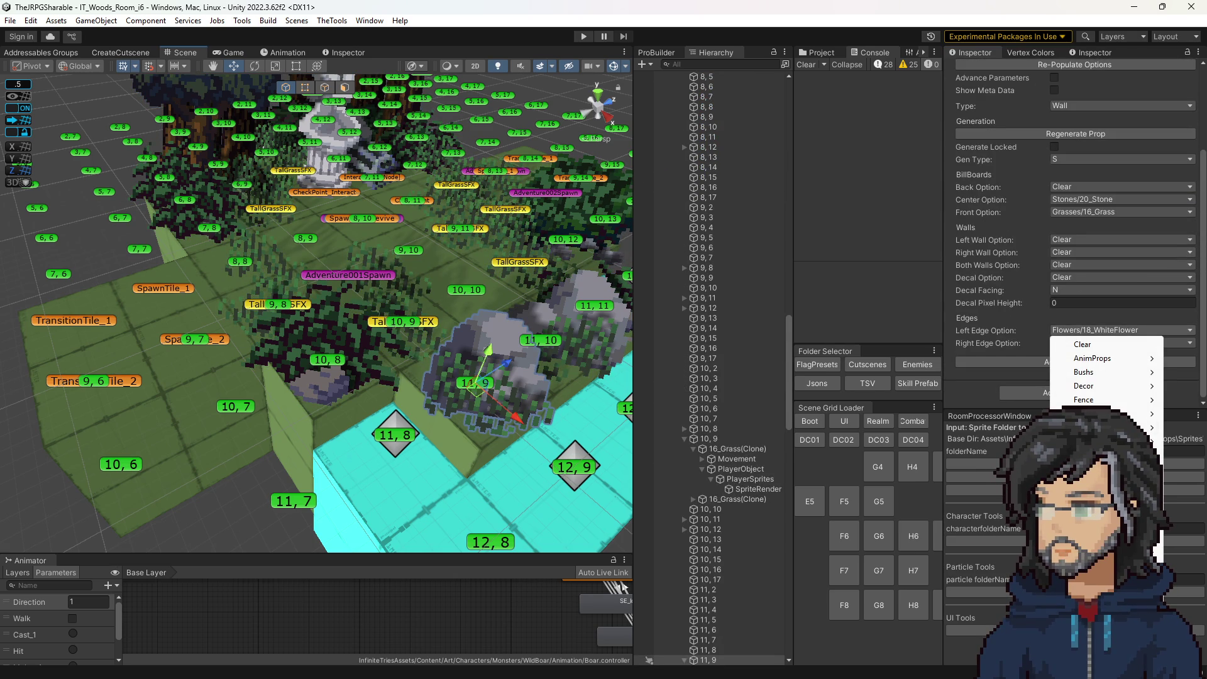
pyautogui.click(969, 552)
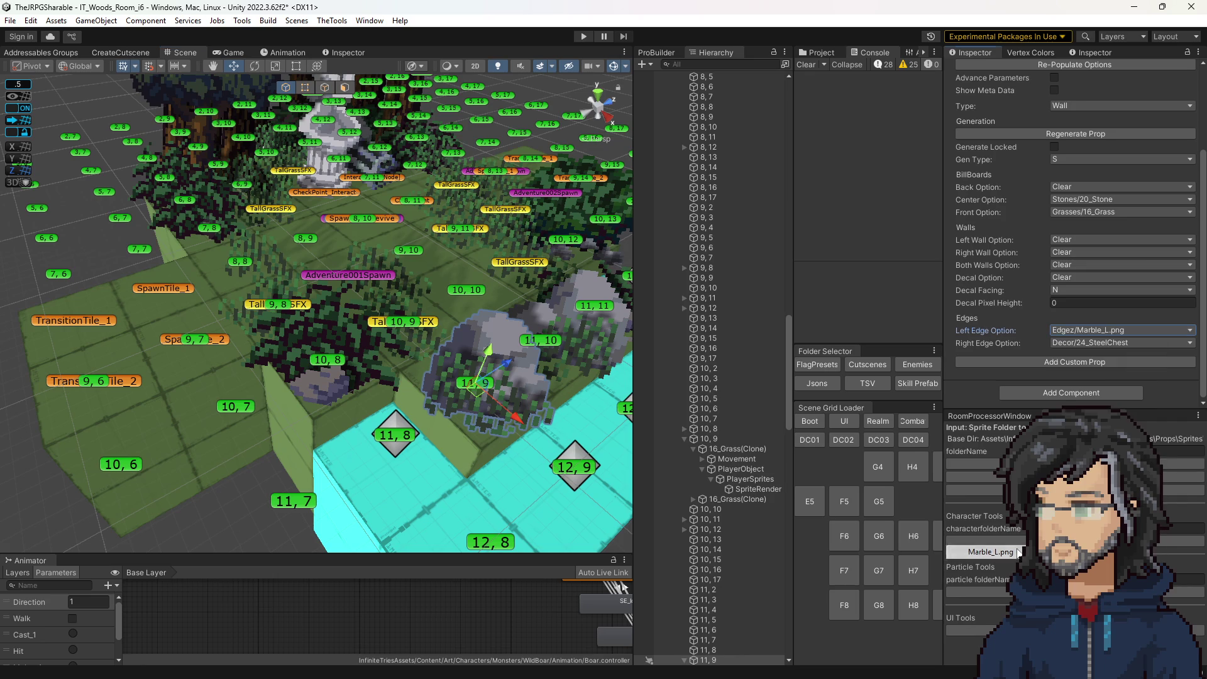
pyautogui.click(1100, 343)
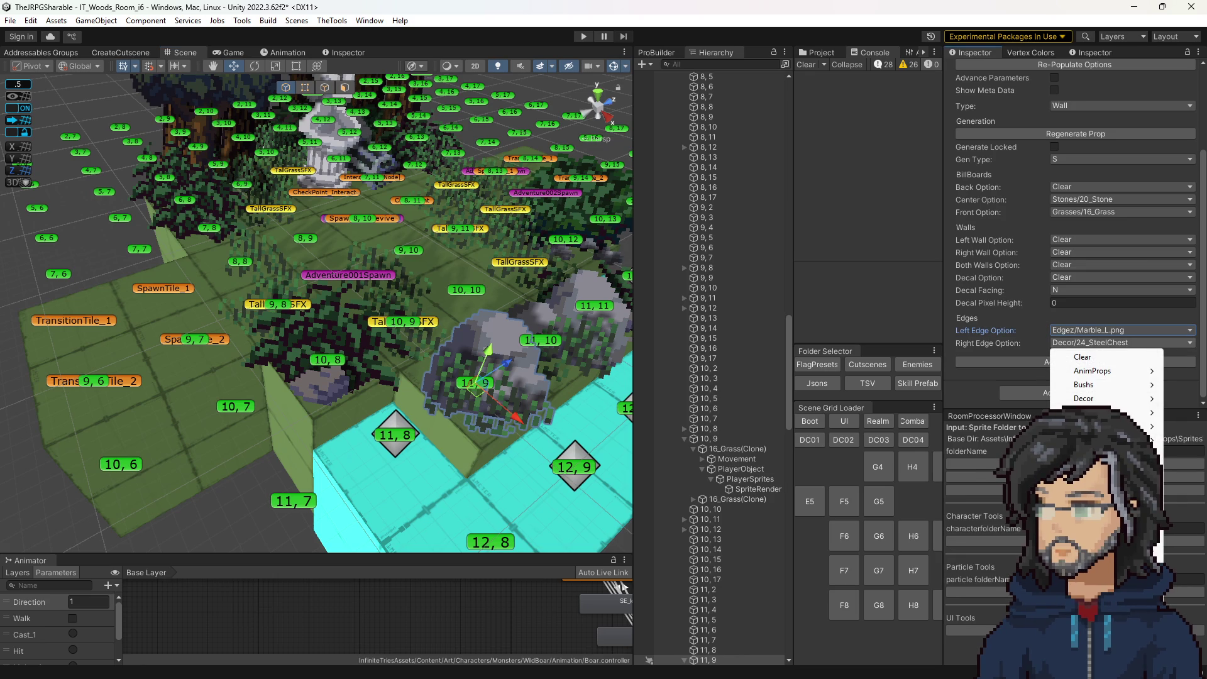
pyautogui.click(975, 579)
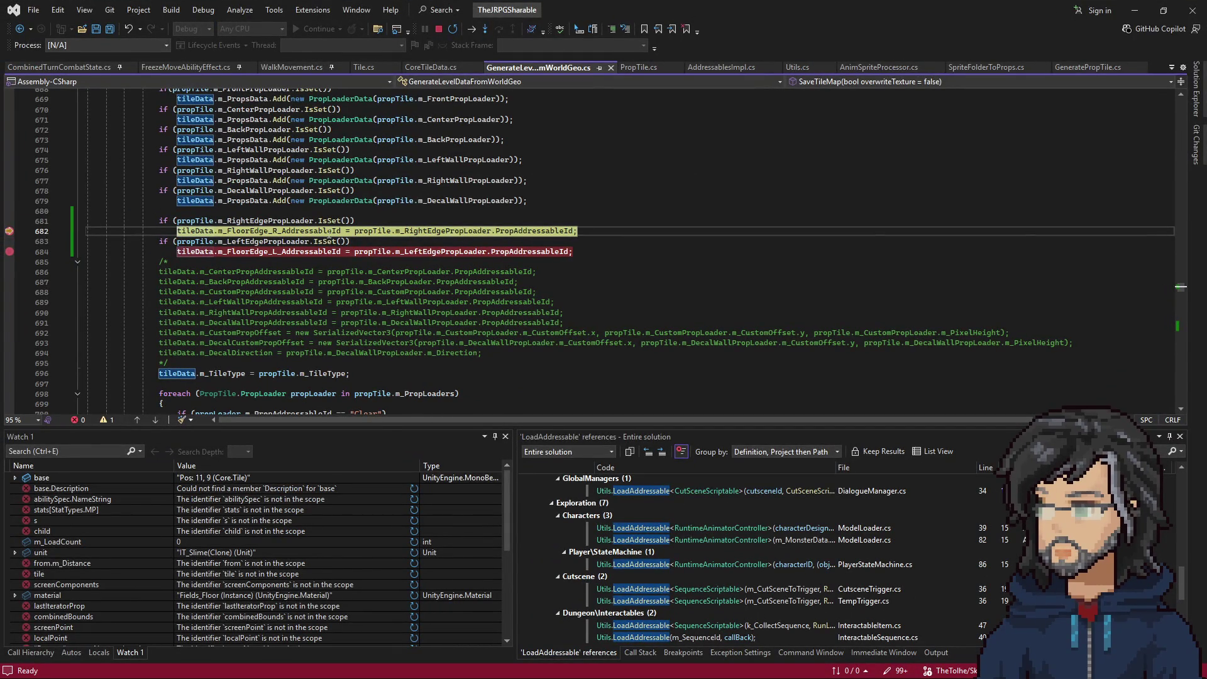
# Step through the left-edge check in the debugger and let the game continue.
pyautogui.press('F10')
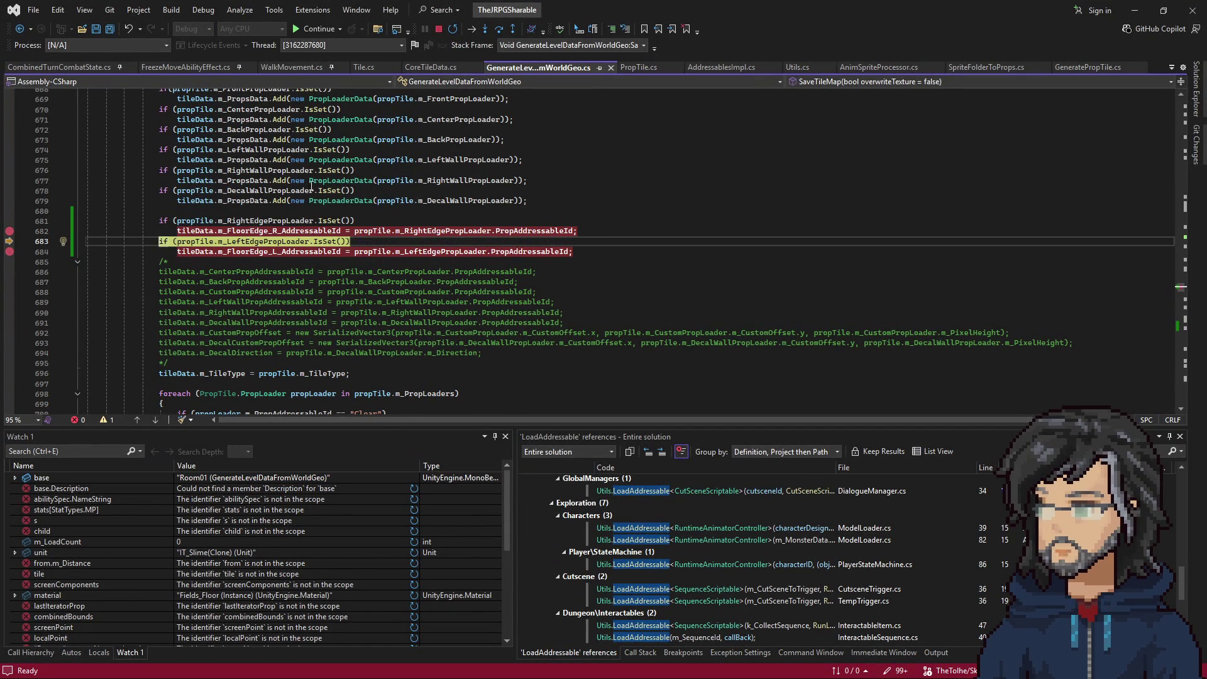
pyautogui.moveTo(296, 231)
pyautogui.press('F10')
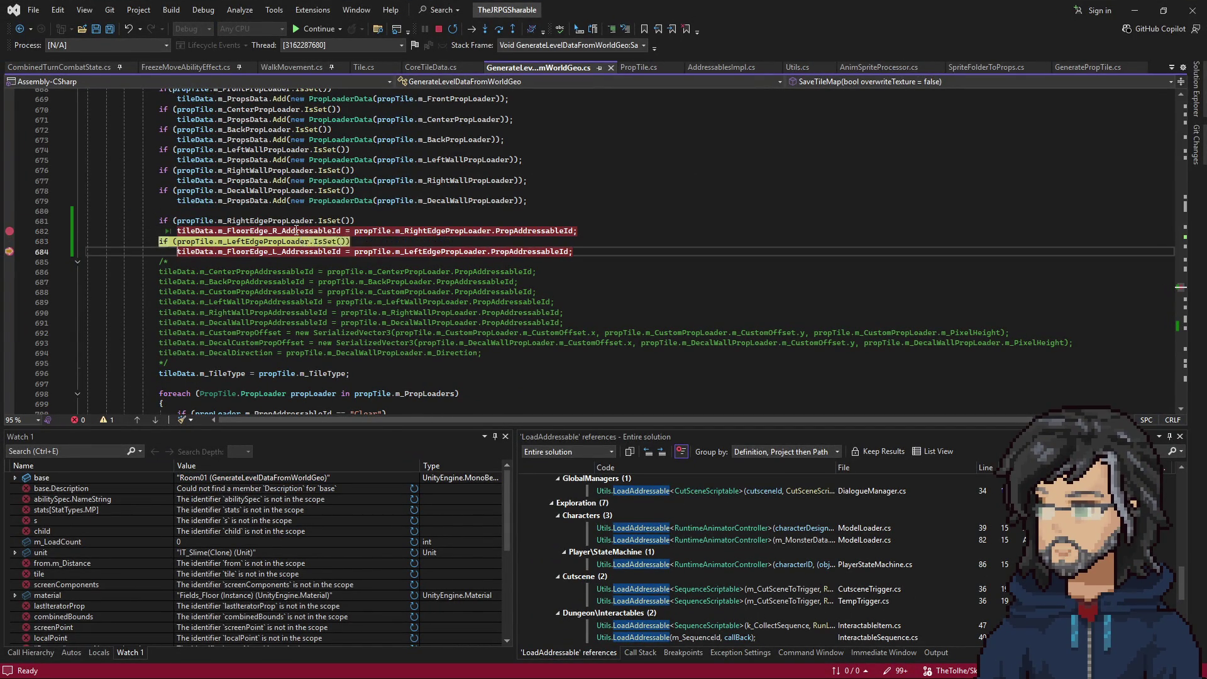
pyautogui.hotkey('alt', 'Tab')
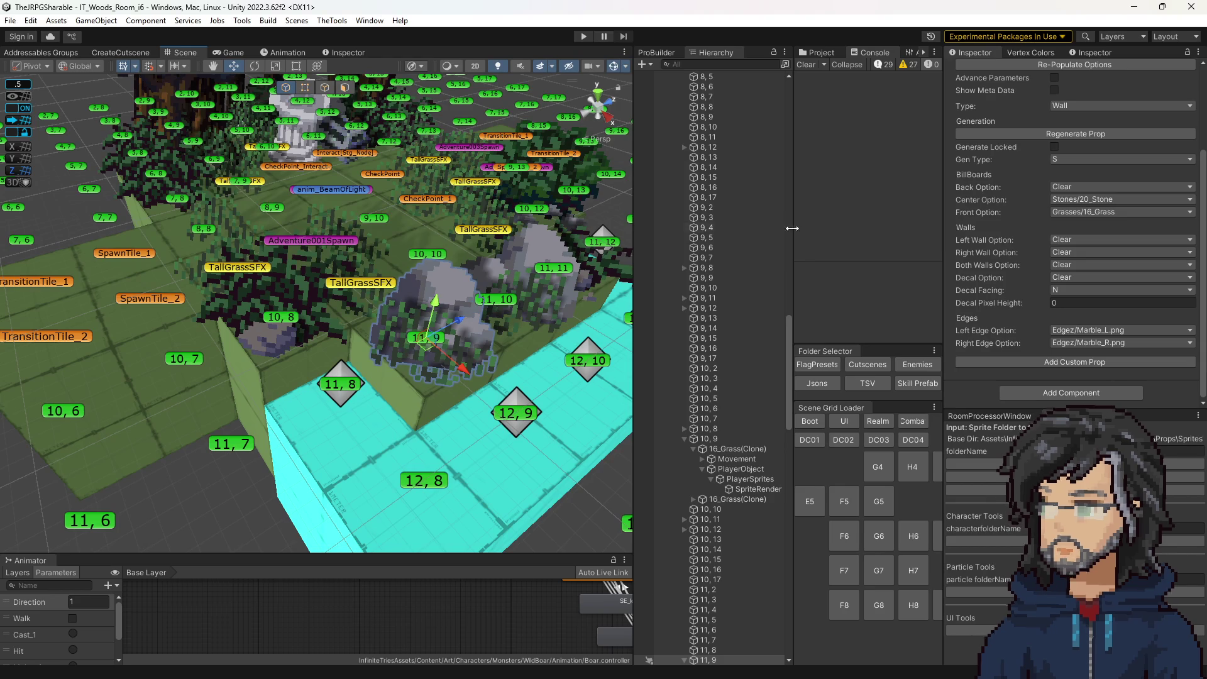
# Clear the old Console messages and start a play-mode test of the room.
pyautogui.click(806, 64)
pyautogui.click(582, 36)
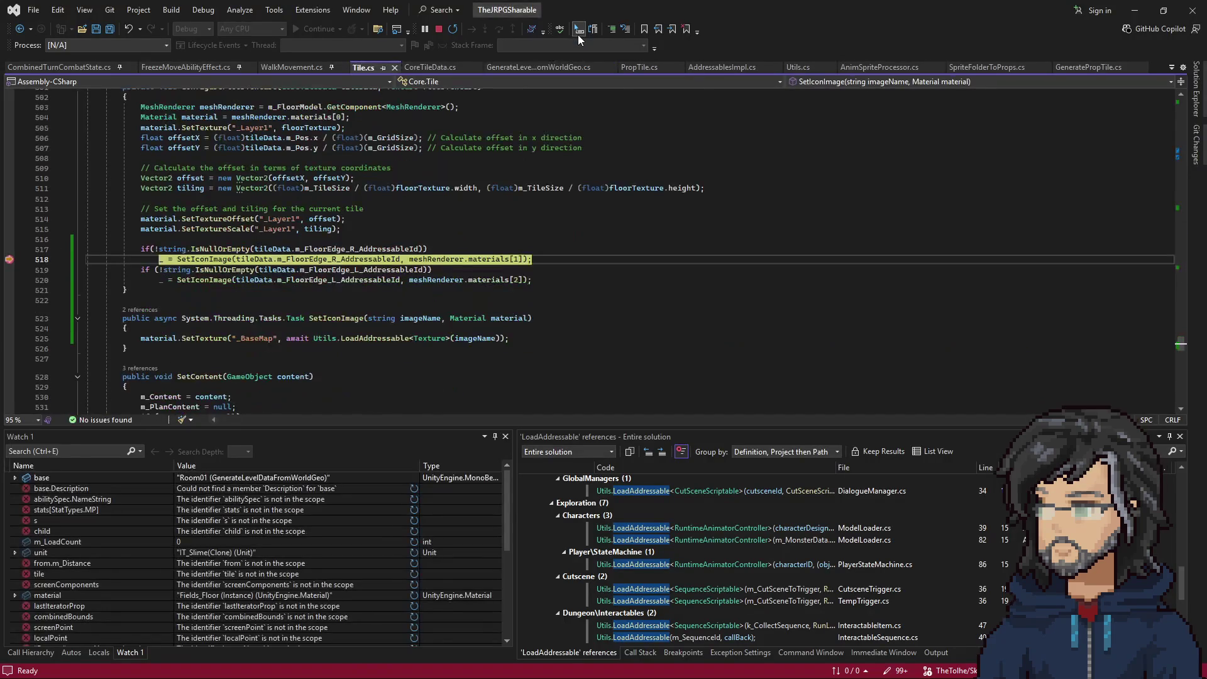
# Resume debugger execution past the line 518 breakpoint in Tile.cs.
pyautogui.click(578, 32)
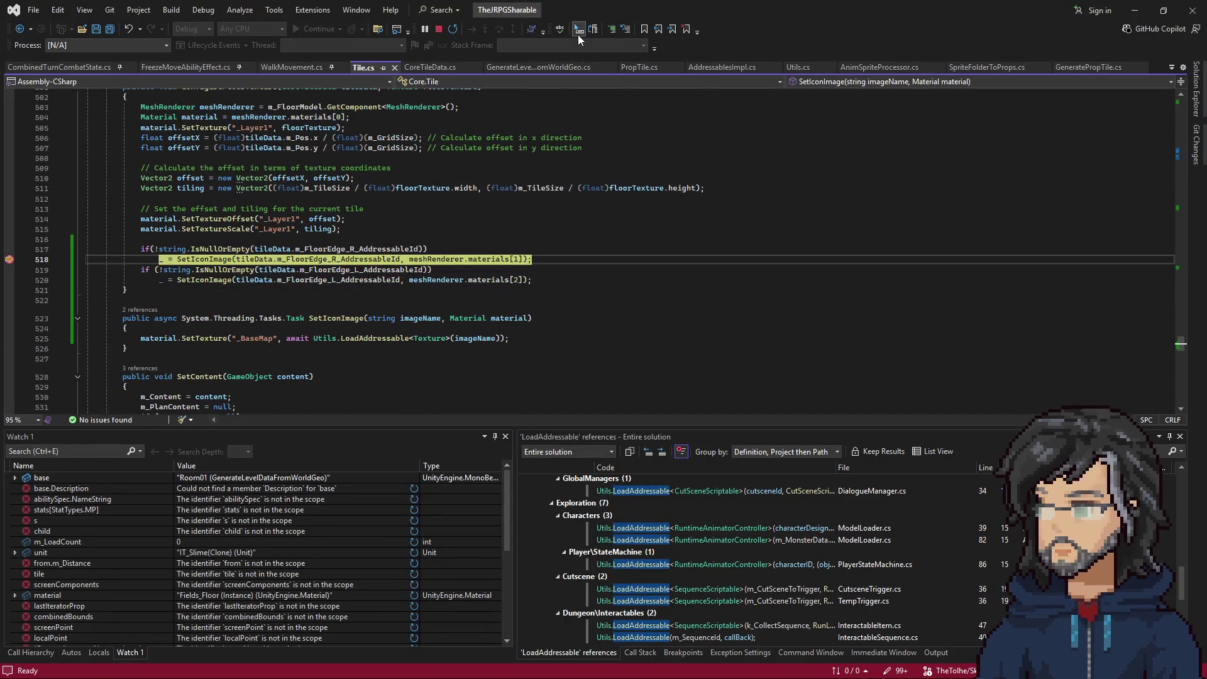
pyautogui.click(370, 260)
pyautogui.press('F5')
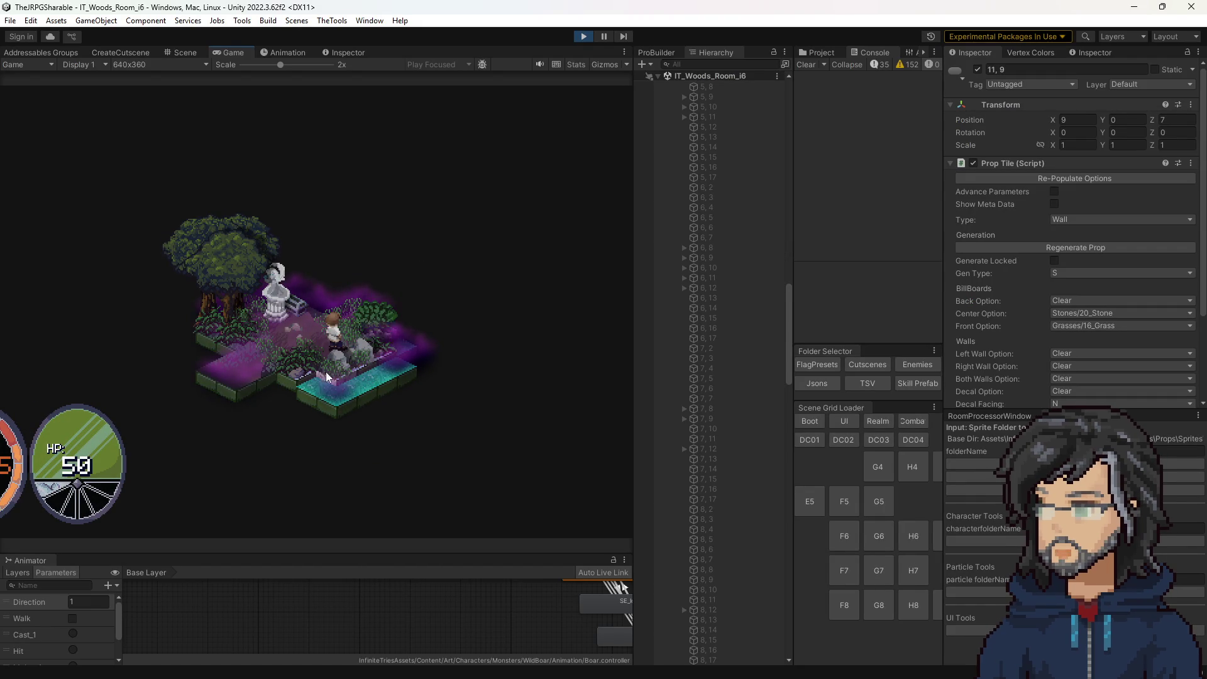
# Show the Project asset tree and stop the play-mode test with Ctrl+P.
pyautogui.click(805, 50)
pyautogui.scroll(-5, 877, 251)
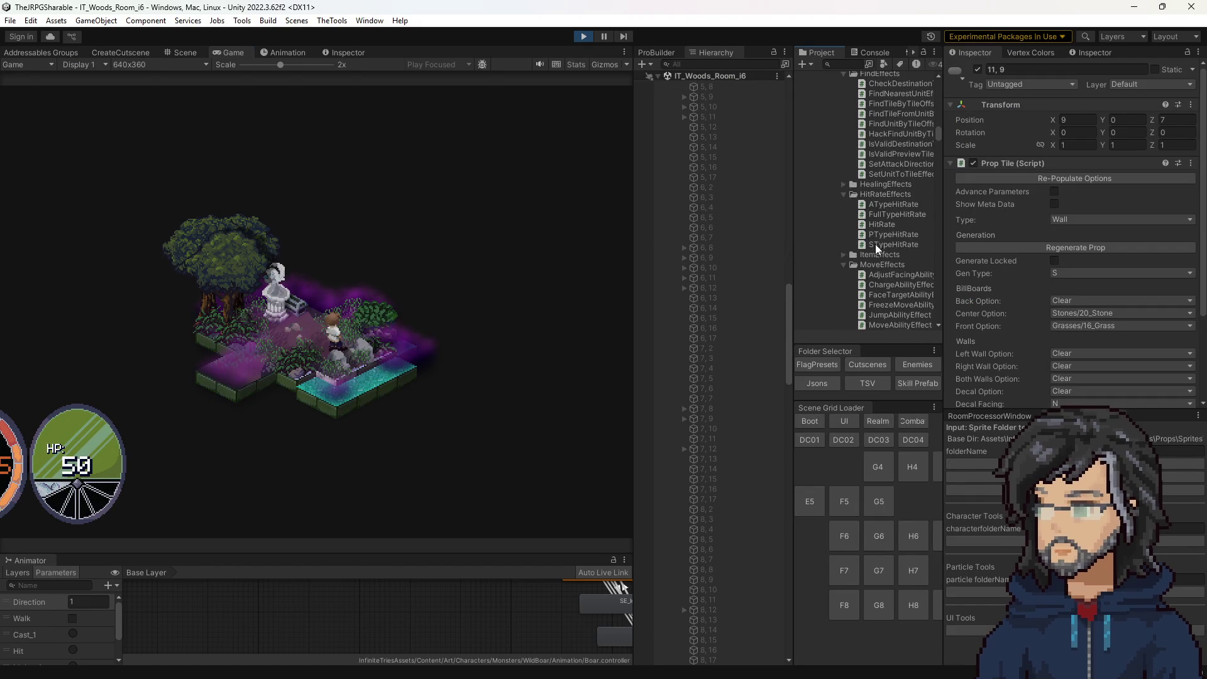
pyautogui.scroll(-6, 875, 244)
pyautogui.hotkey('ctrl', 'p')
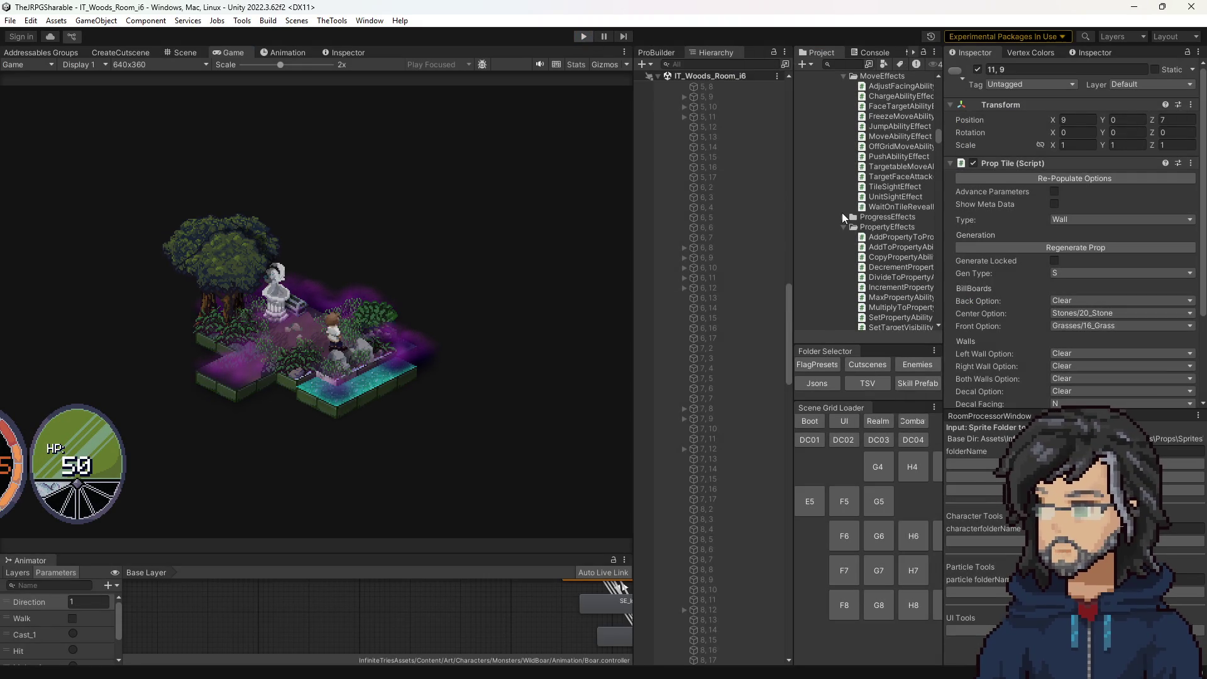
pyautogui.scroll(-10, 877, 213)
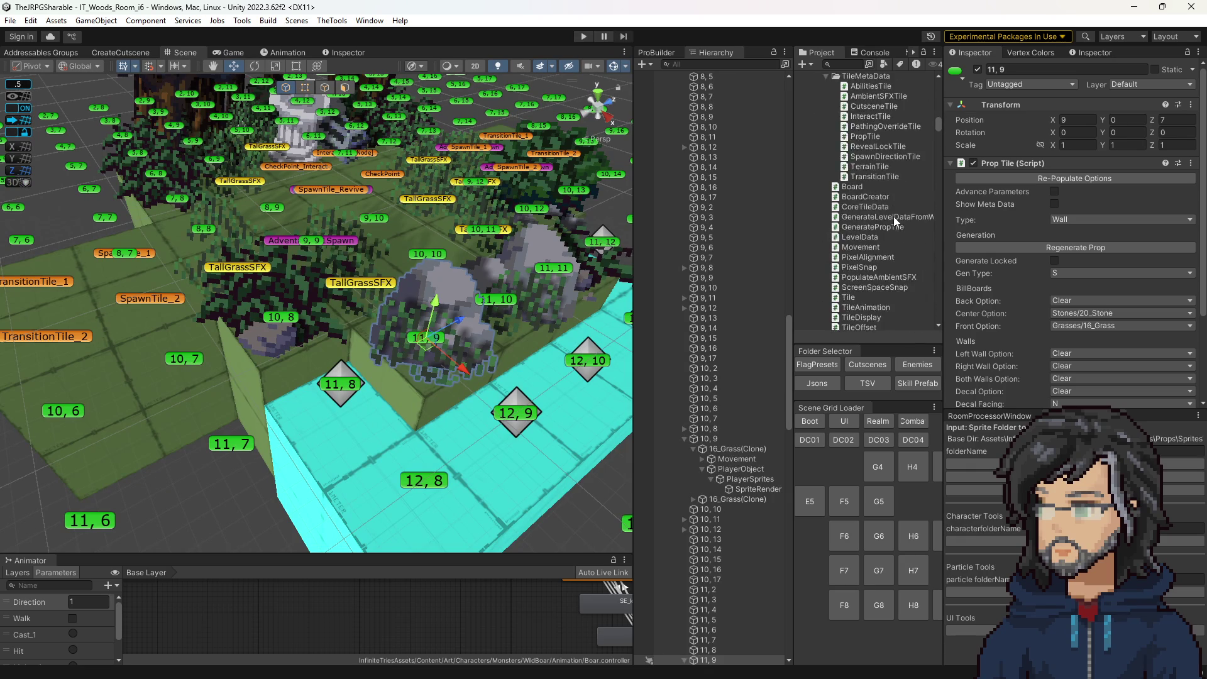
# Browse to Sprites/Global/Edgez, check the Back Option sprites, and inspect Marble_R and Marble_L.
pyautogui.scroll(-10, 893, 214)
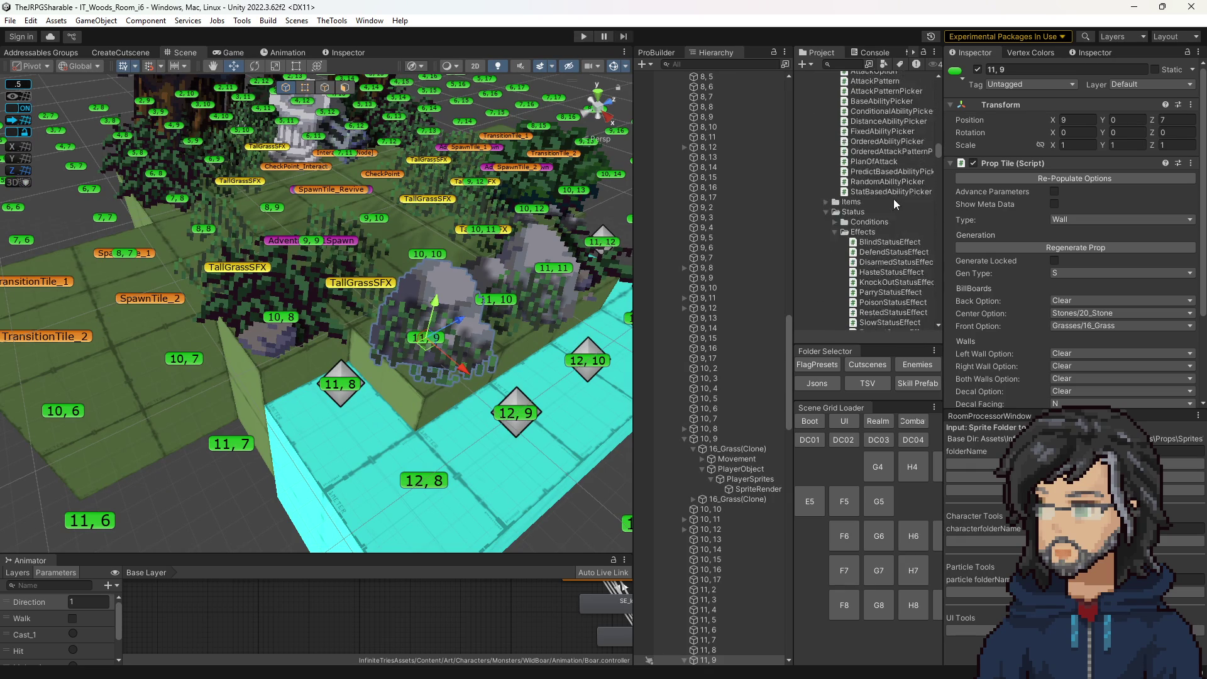
pyautogui.scroll(-10, 895, 200)
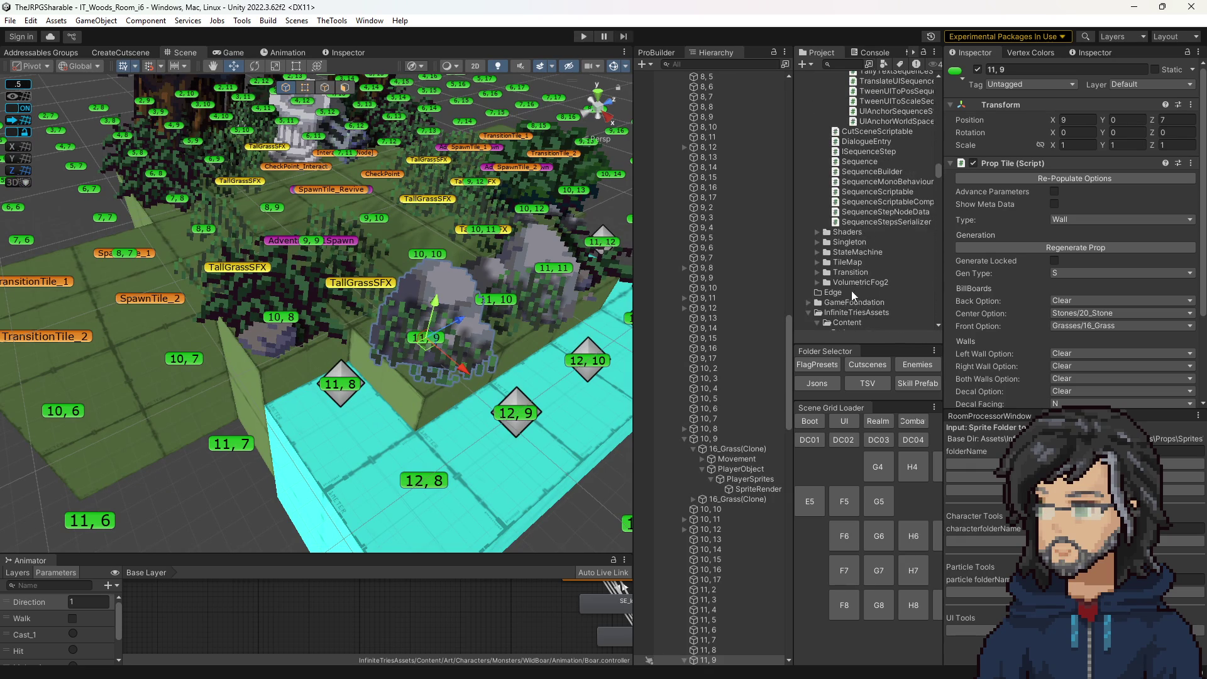
pyautogui.scroll(-10, 849, 283)
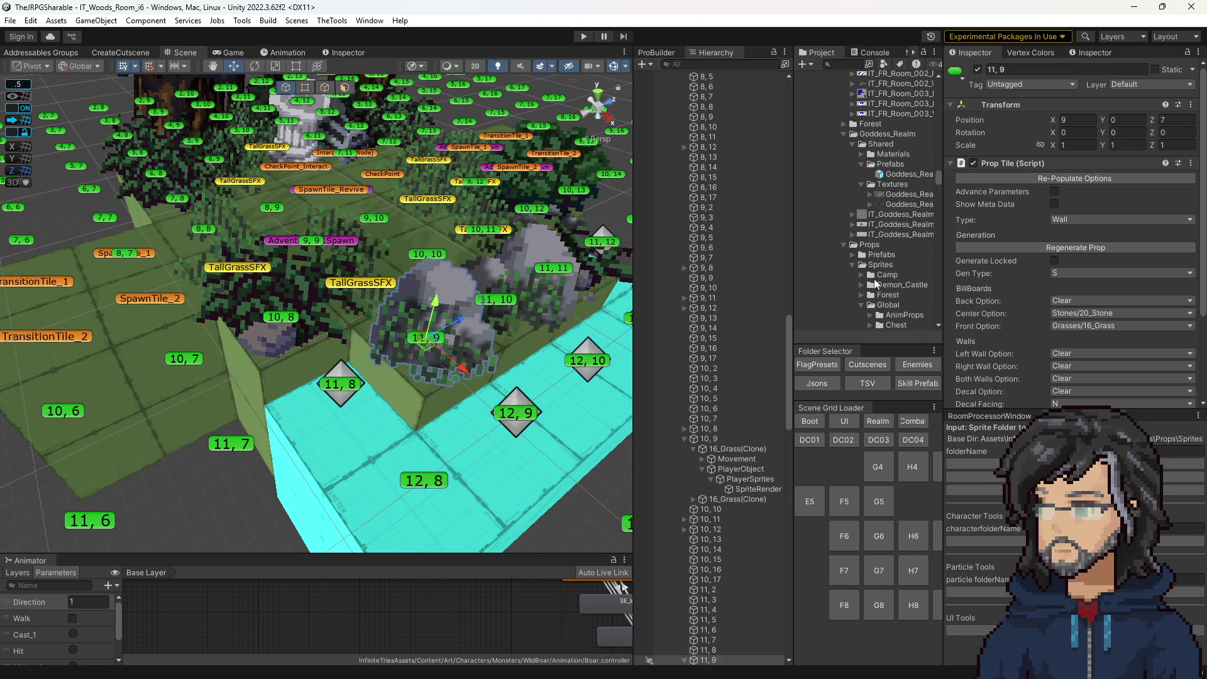
pyautogui.scroll(-5, 876, 284)
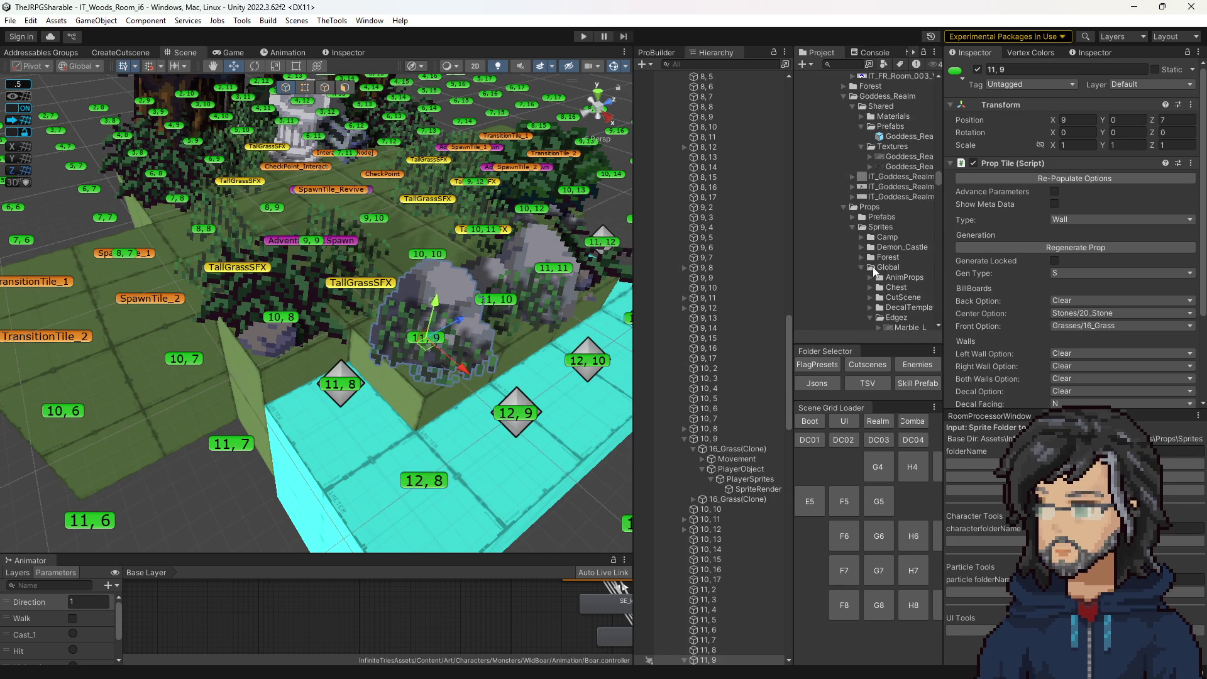
pyautogui.click(1067, 302)
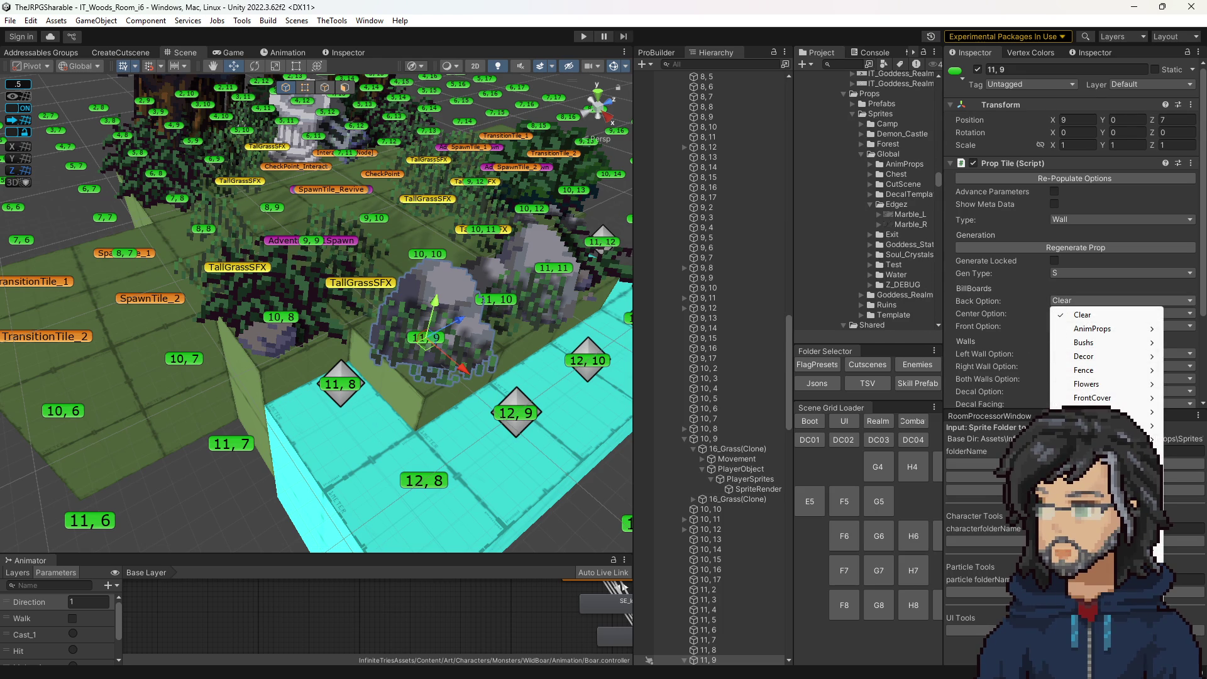
pyautogui.moveTo(1094, 522)
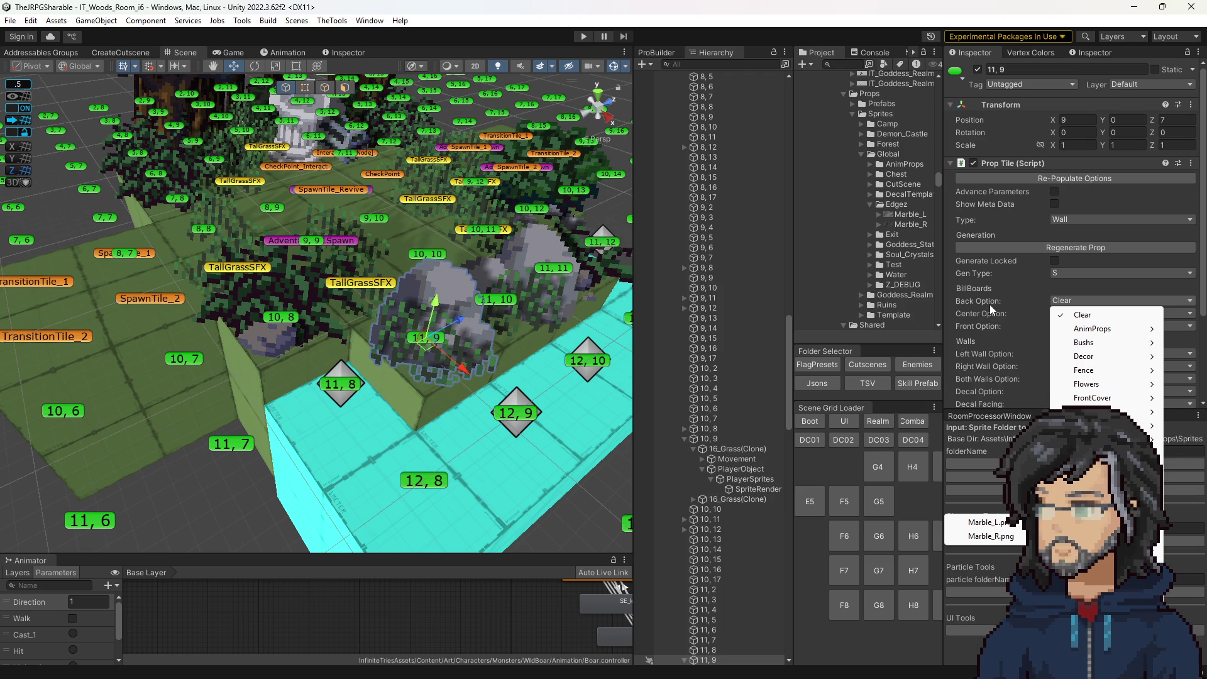
pyautogui.click(896, 224)
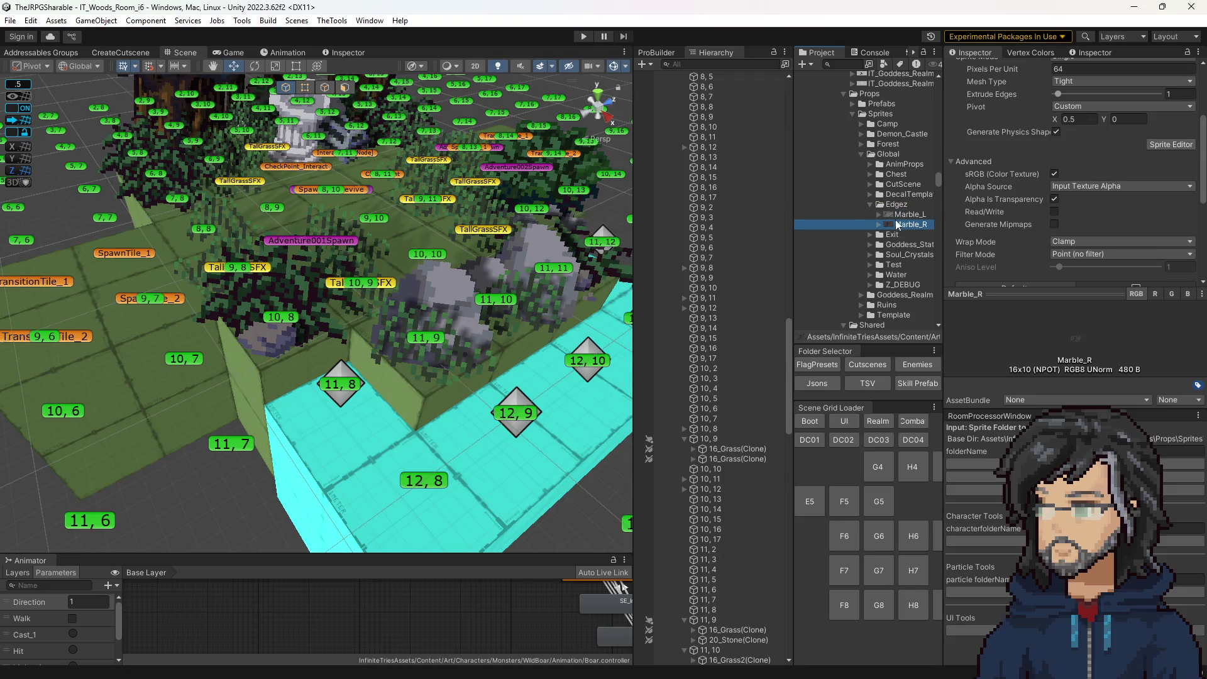
pyautogui.click(910, 215)
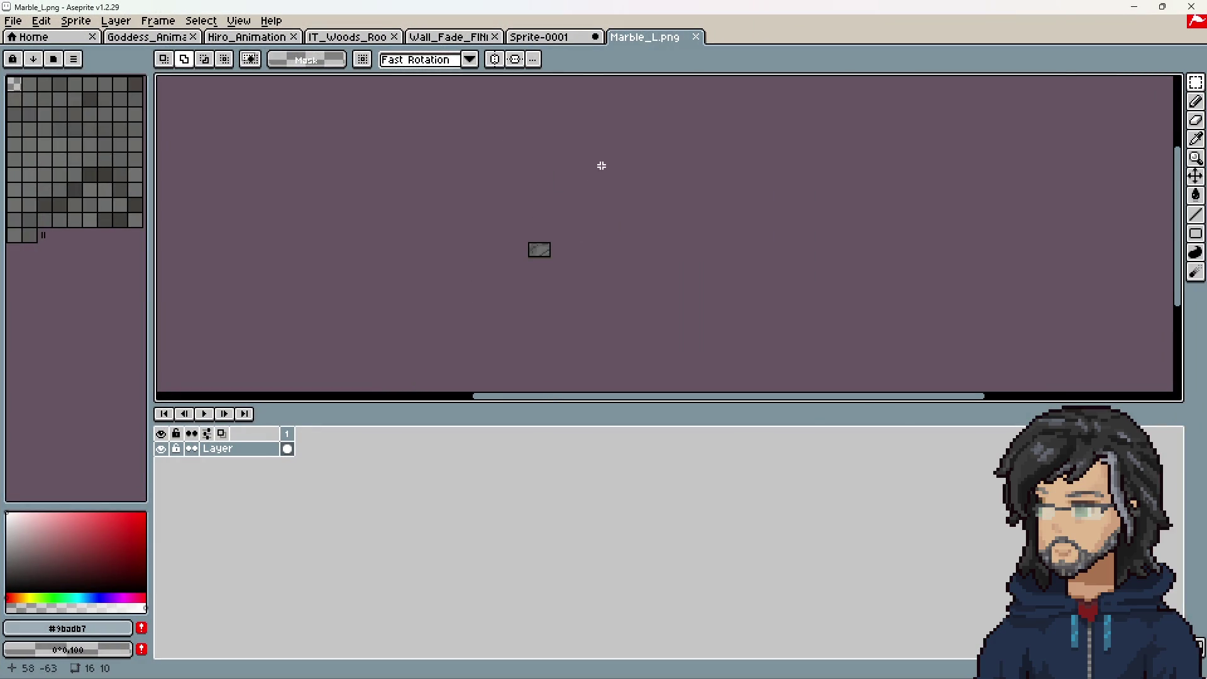
# Zoom into Marble_L.png, load Aseprite's default palette, and pick a colour from it.
pyautogui.scroll(5, 554, 259)
pyautogui.click(73, 59)
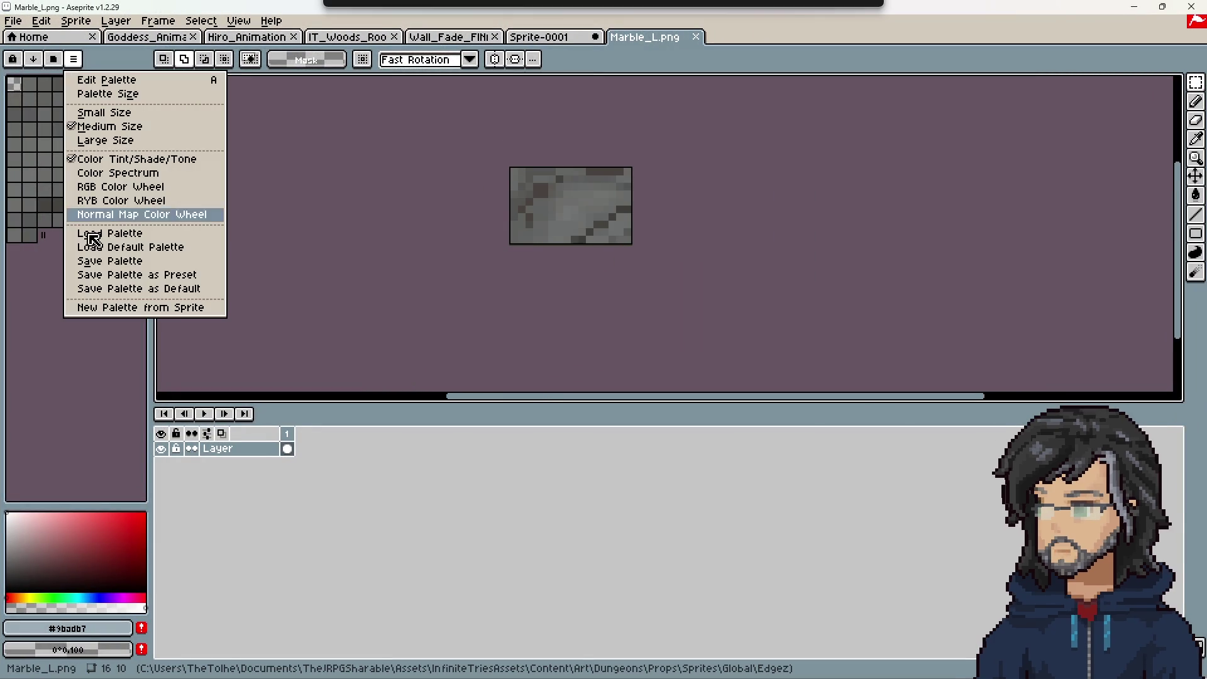
pyautogui.click(130, 248)
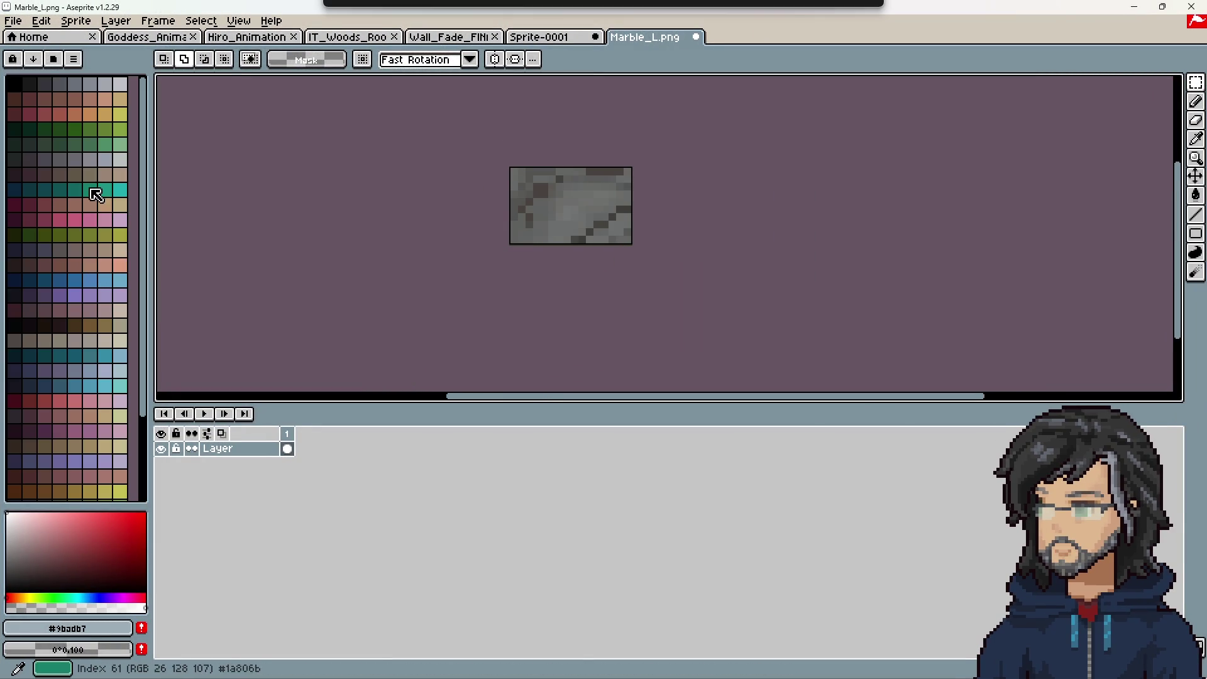
pyautogui.click(60, 189)
# Fill the whole 16×10 sprite black with the pencil.
pyautogui.press('b')
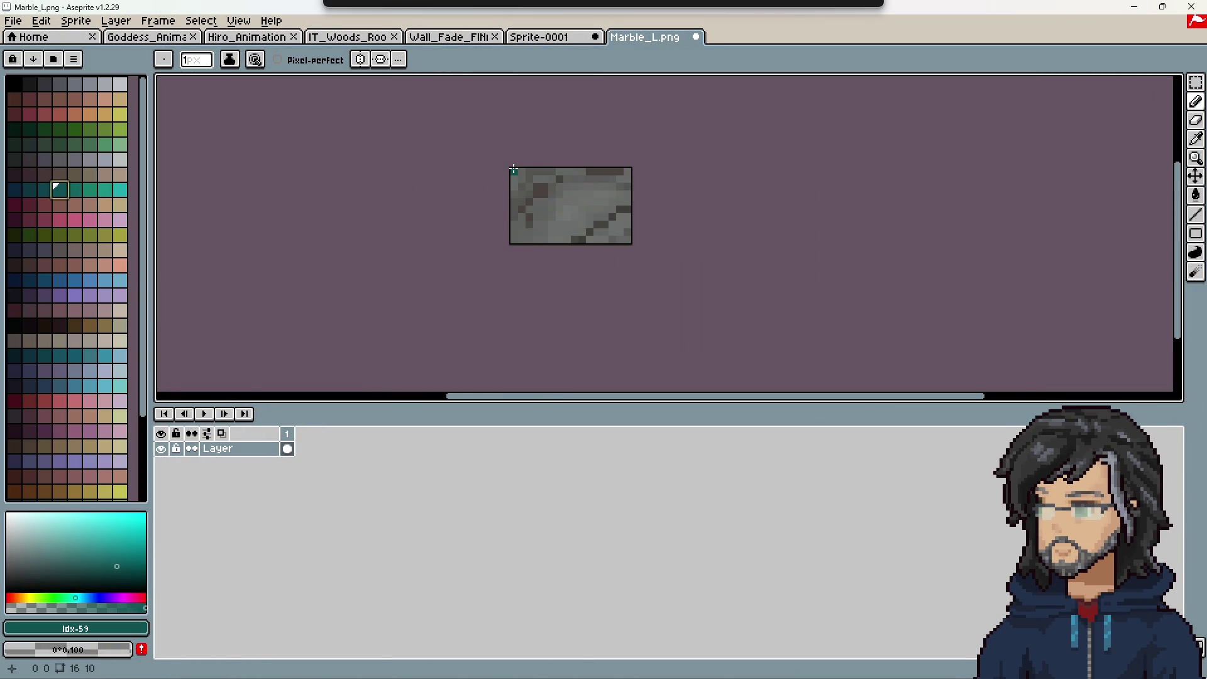
pyautogui.click(28, 85)
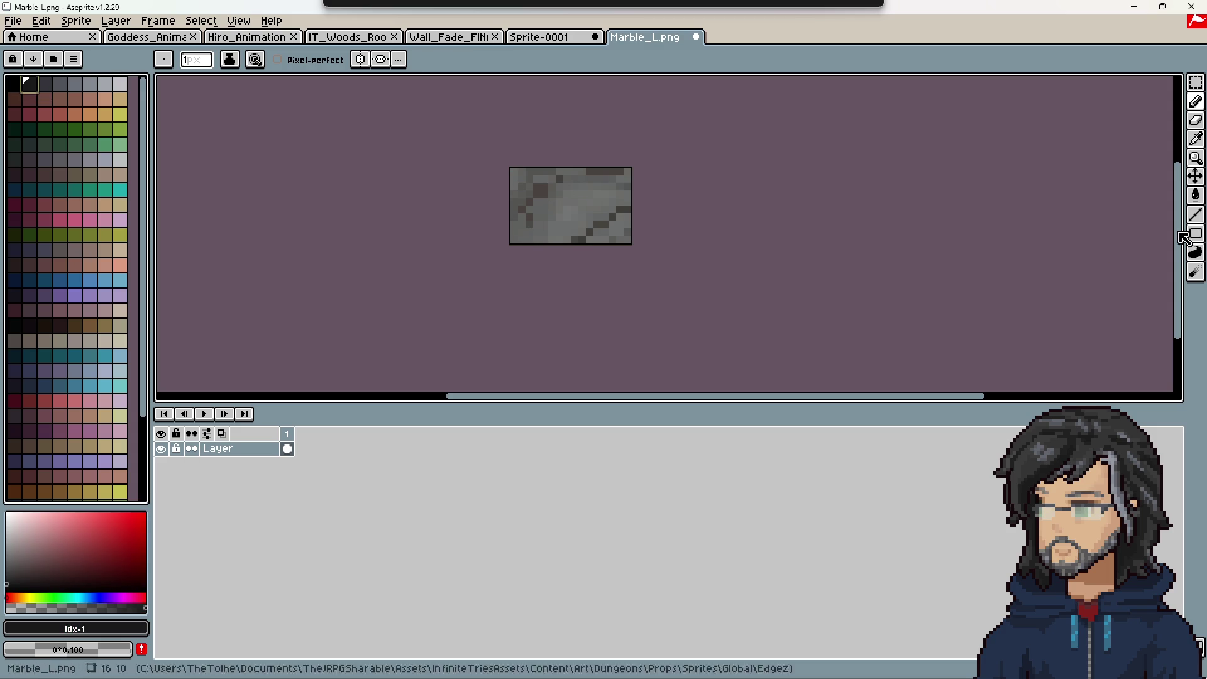
pyautogui.click(574, 209)
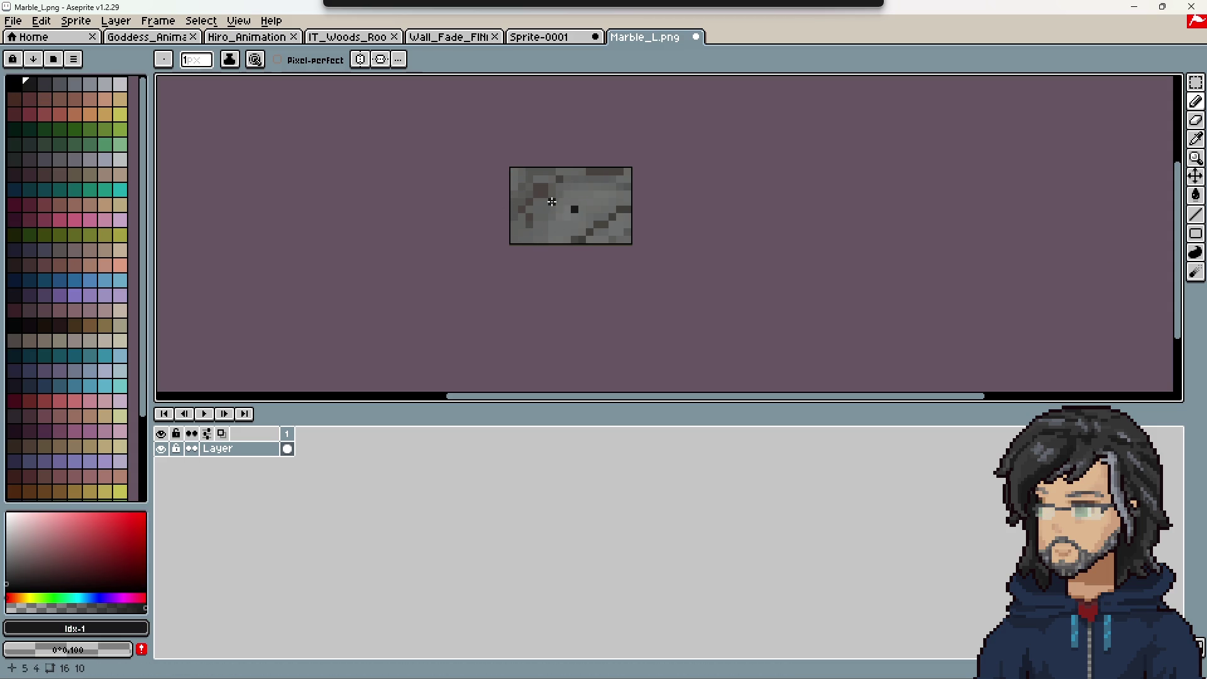
pyautogui.moveTo(513, 173)
pyautogui.mouseDown()
pyautogui.moveTo(714, 177)
pyautogui.moveTo(535, 198)
pyautogui.moveTo(604, 171)
pyautogui.moveTo(299, 195)
pyautogui.moveTo(609, 197)
pyautogui.moveTo(407, 210)
pyautogui.moveTo(671, 216)
pyautogui.moveTo(413, 226)
pyautogui.mouseUp()
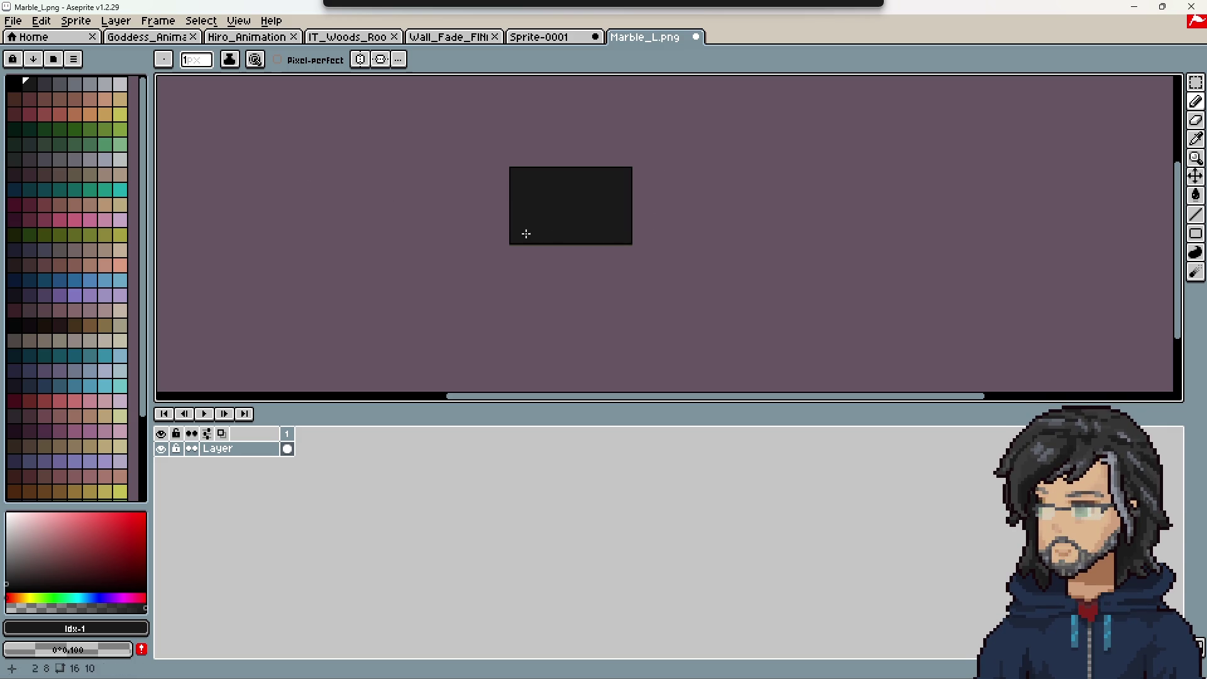
# Paint the top rows light brown and the next rows a slightly darker brown.
pyautogui.click(15, 84)
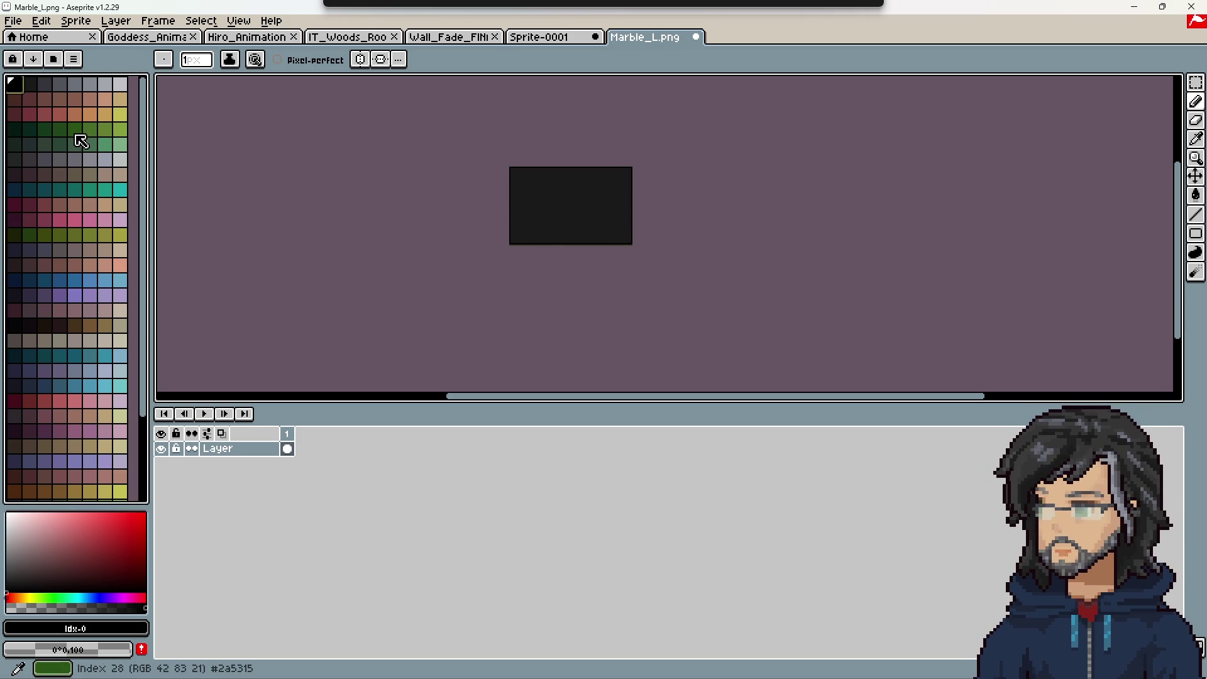
pyautogui.click(90, 325)
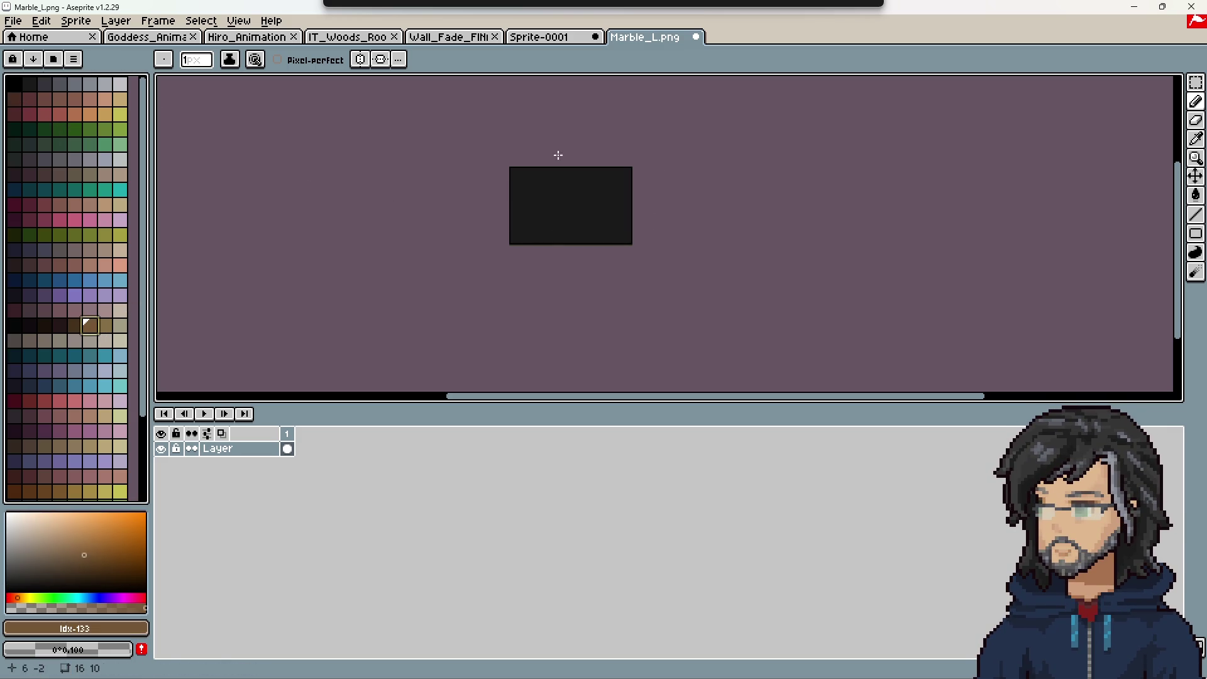
pyautogui.moveTo(515, 170)
pyautogui.mouseDown()
pyautogui.moveTo(636, 170)
pyautogui.moveTo(514, 170)
pyautogui.mouseUp()
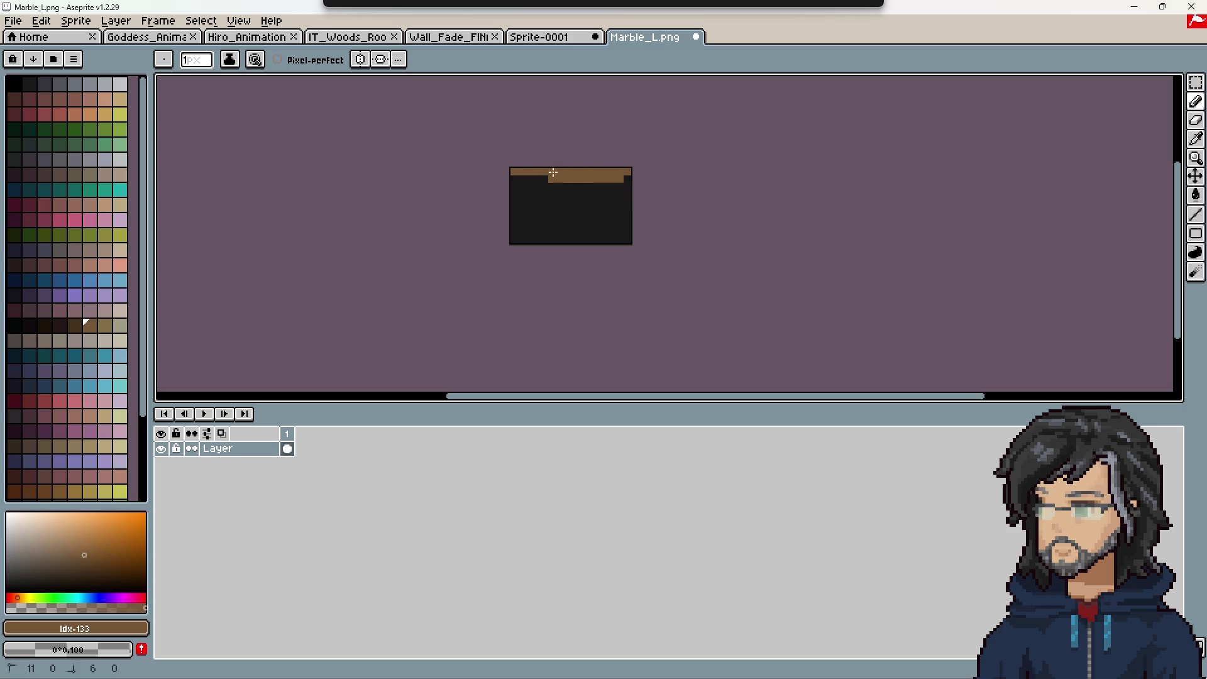
pyautogui.click(75, 325)
pyautogui.moveTo(512, 189); pyautogui.dragTo(649, 188)
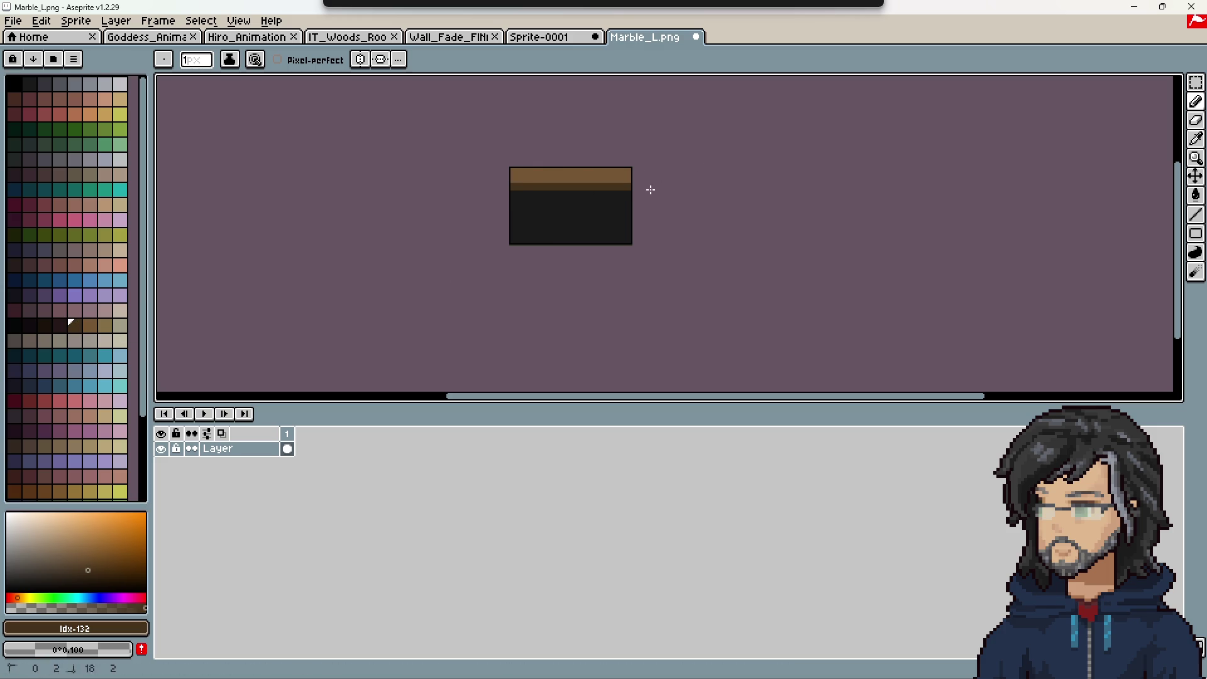
pyautogui.moveTo(512, 194); pyautogui.dragTo(623, 195)
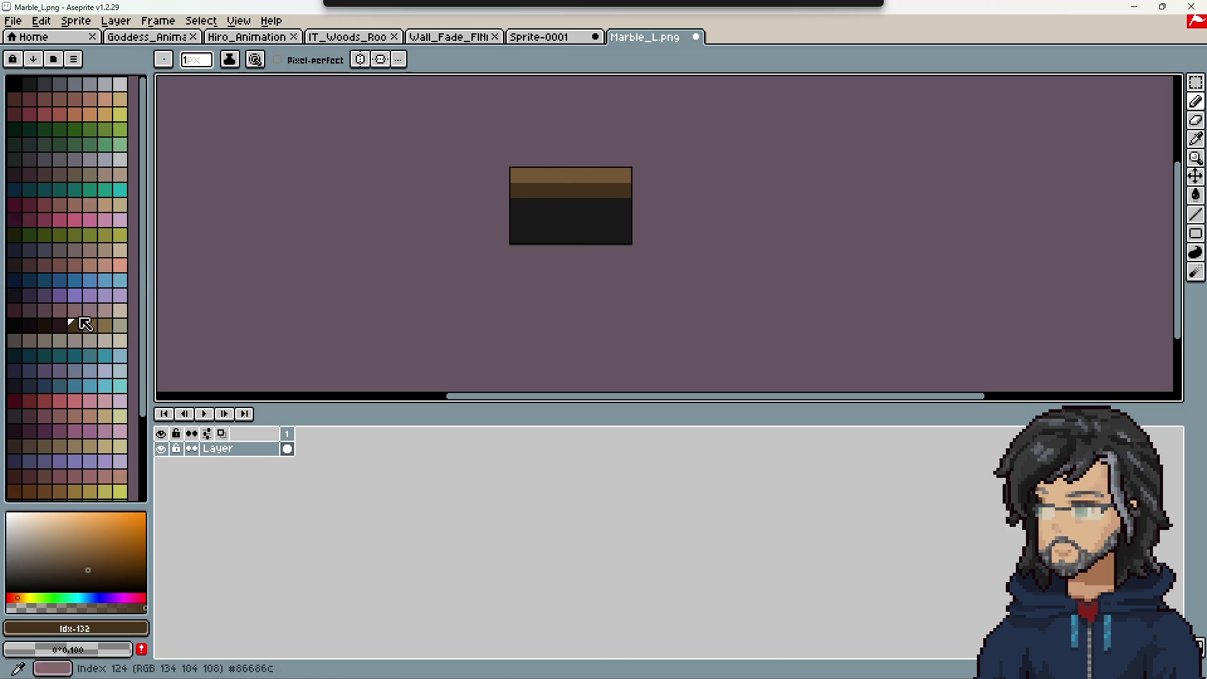
# Paint the remaining lower rows in progressively darker, near-black shades.
pyautogui.click(59, 325)
pyautogui.moveTo(517, 203); pyautogui.dragTo(597, 204)
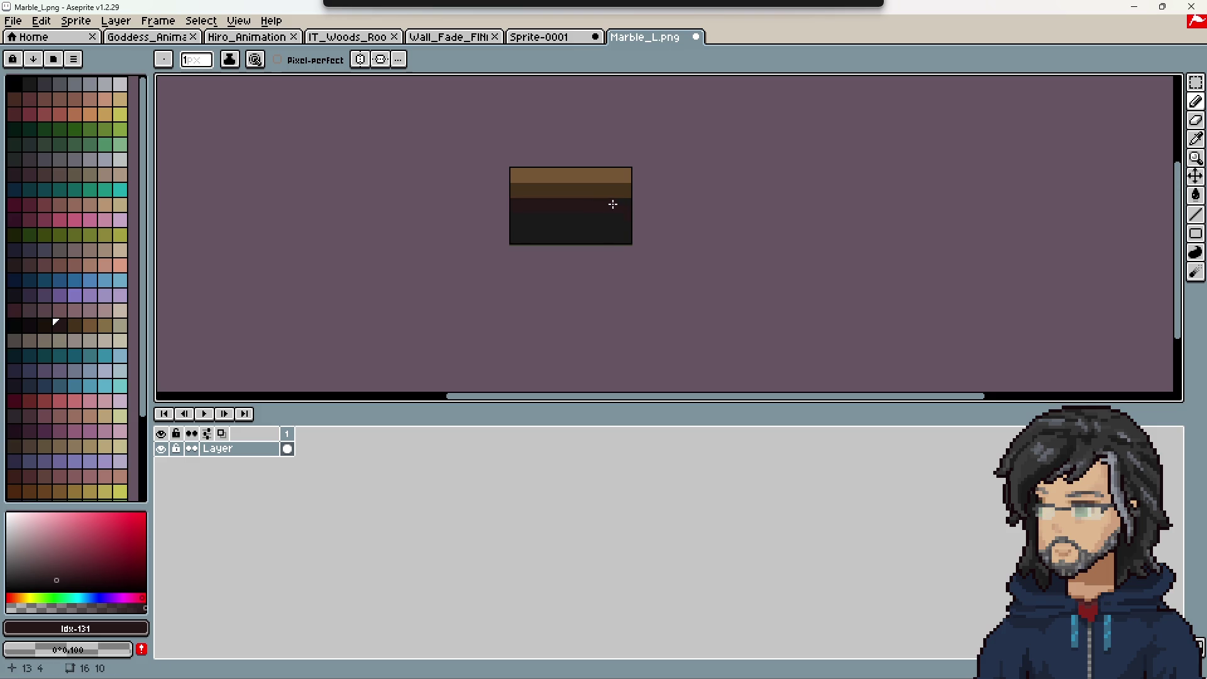
pyautogui.click(46, 325)
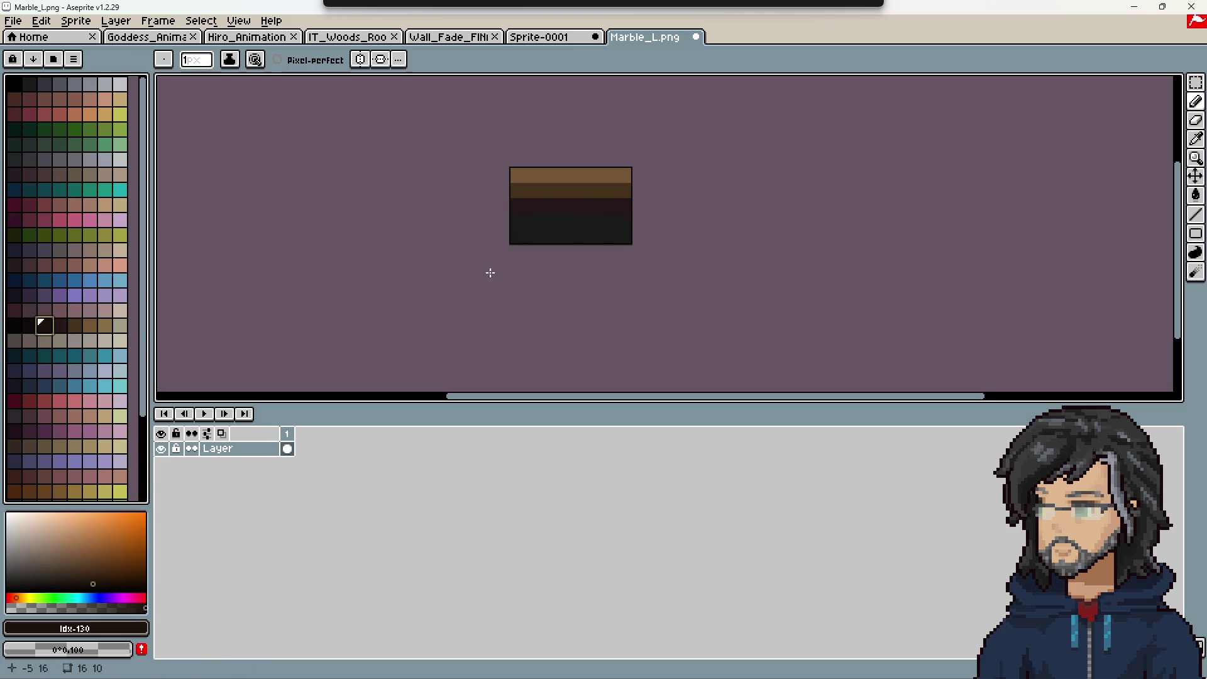
pyautogui.click(517, 216)
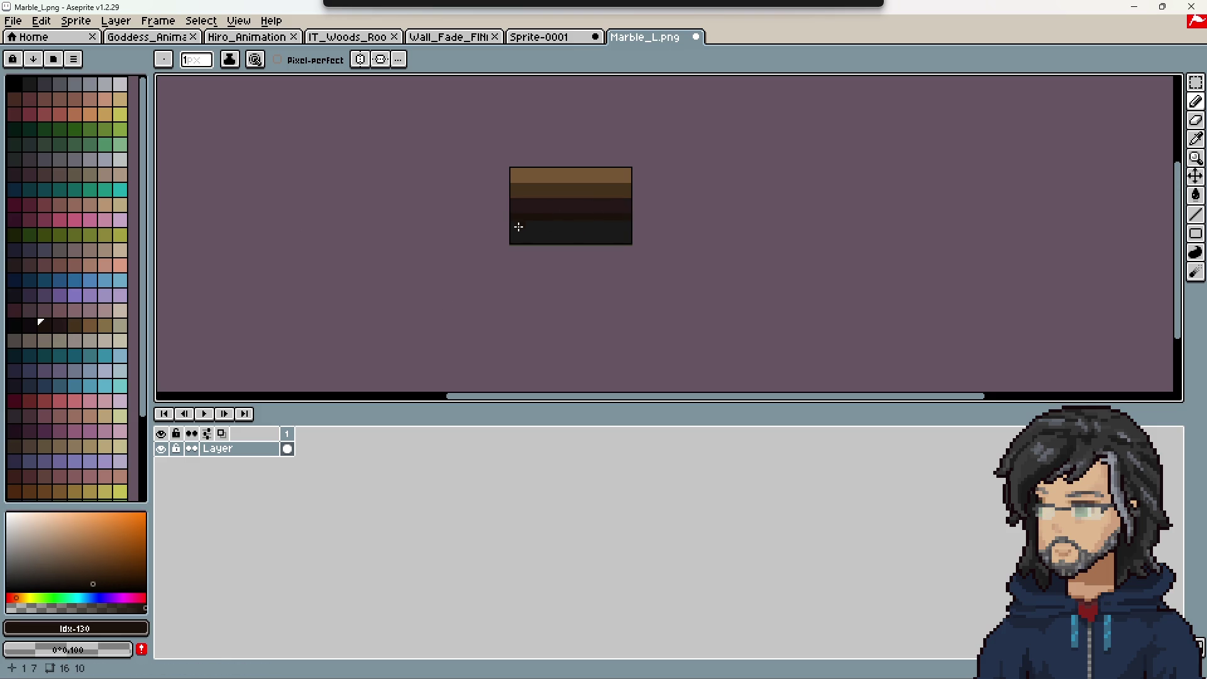
pyautogui.moveTo(518, 225); pyautogui.dragTo(630, 223)
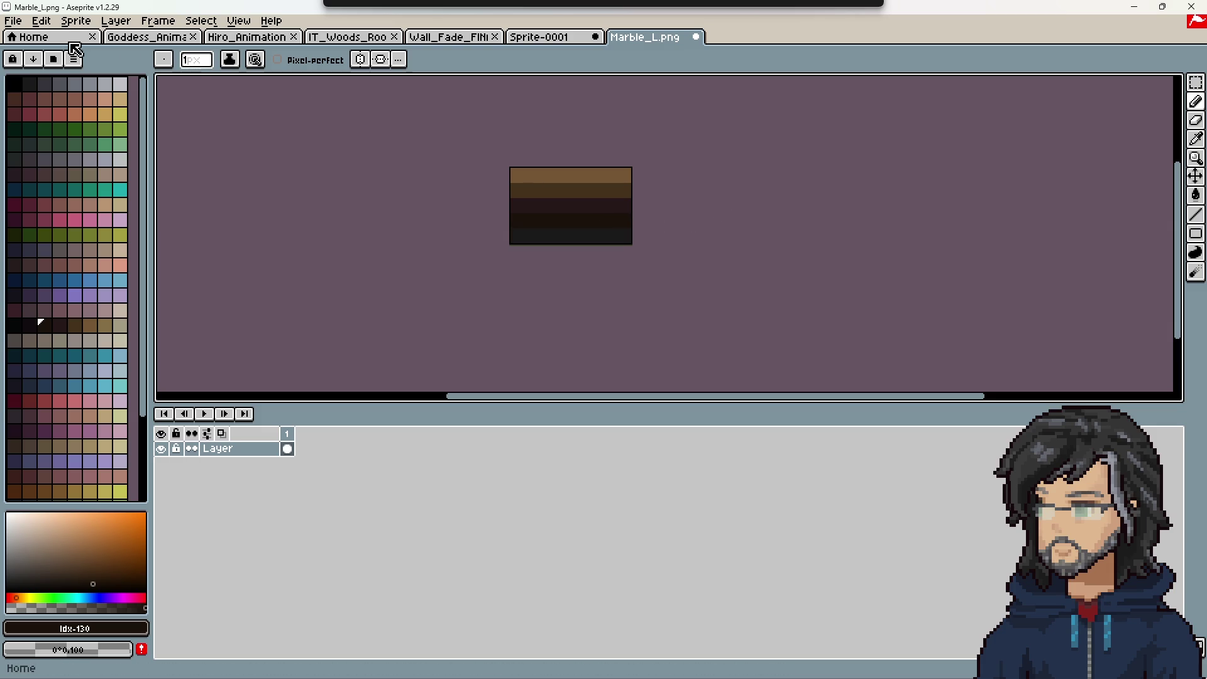
# Save the sprite as dirt_gradient.png in the Sprites/Global/Edgez folder.
pyautogui.click(13, 21)
pyautogui.click(29, 97)
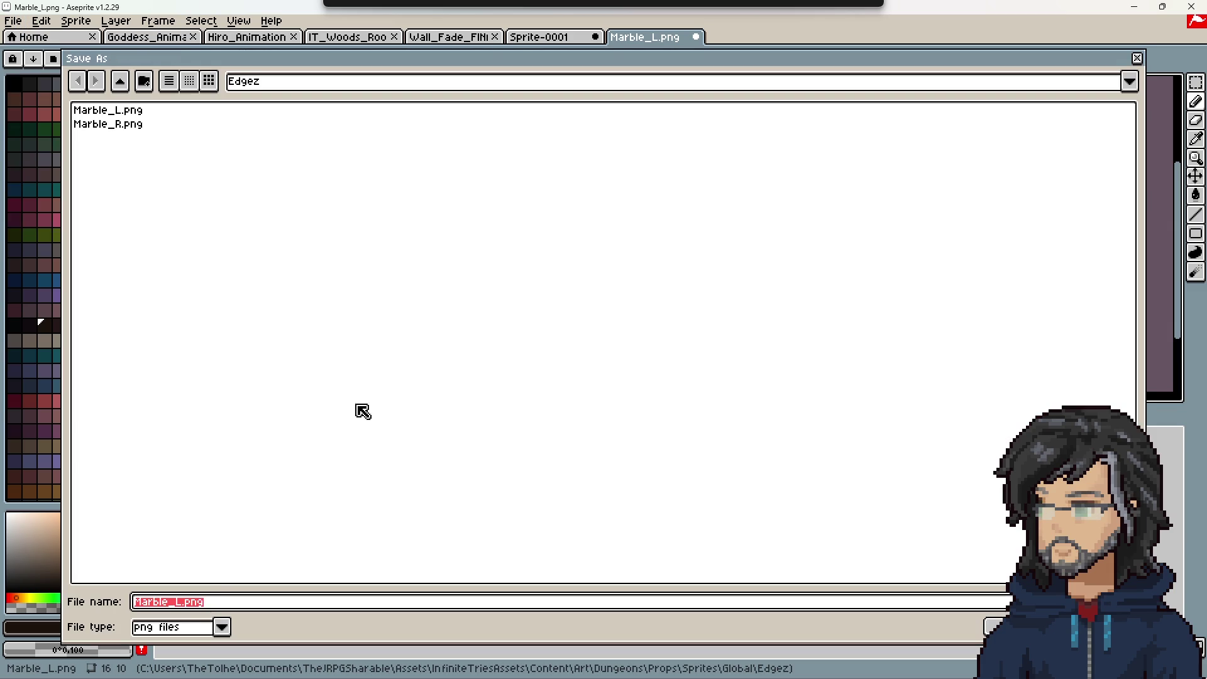
pyautogui.moveTo(182, 602); pyautogui.dragTo(136, 601)
pyautogui.write('dirt_gradient')
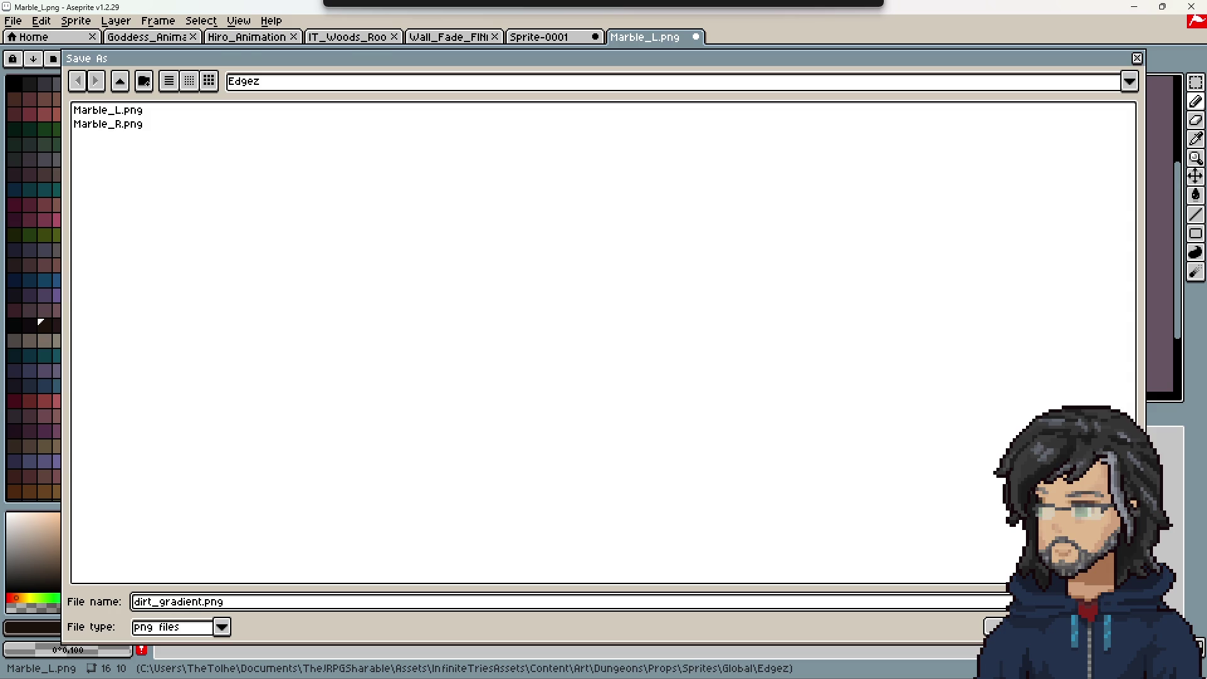
pyautogui.press('Return')
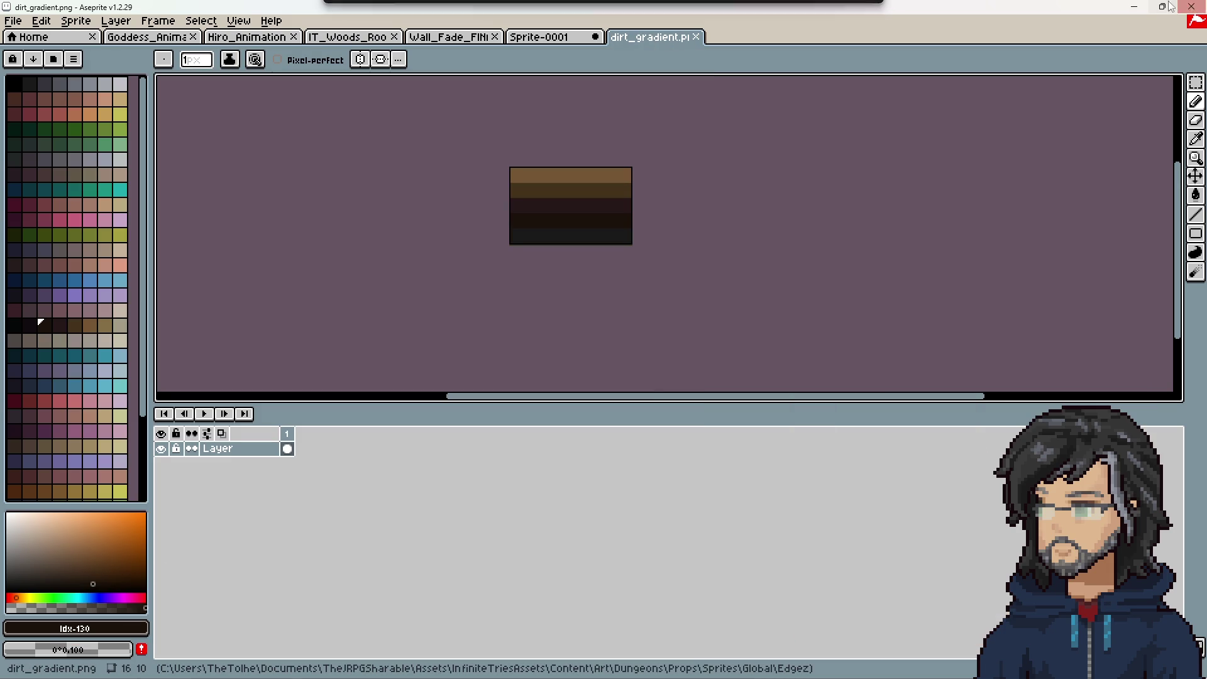
# Return to Unity, run the sprite-folder-to-props conversion, and stop the debugger so it completes.
pyautogui.click(1134, 6)
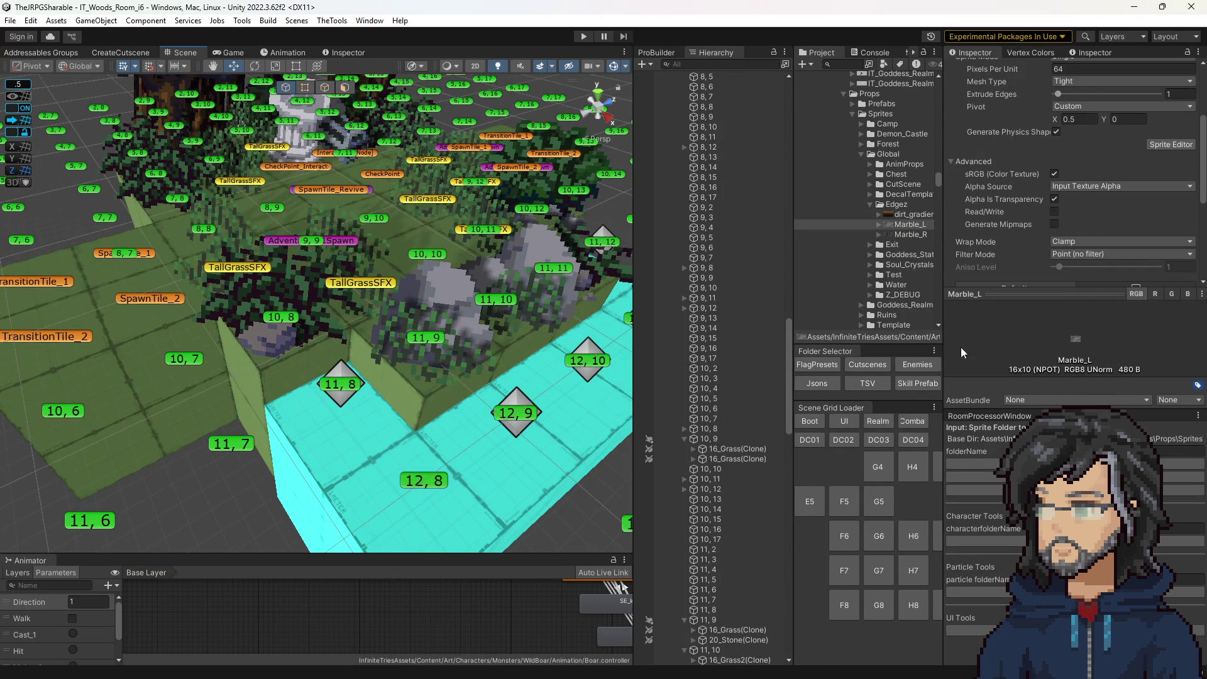
pyautogui.click(1069, 490)
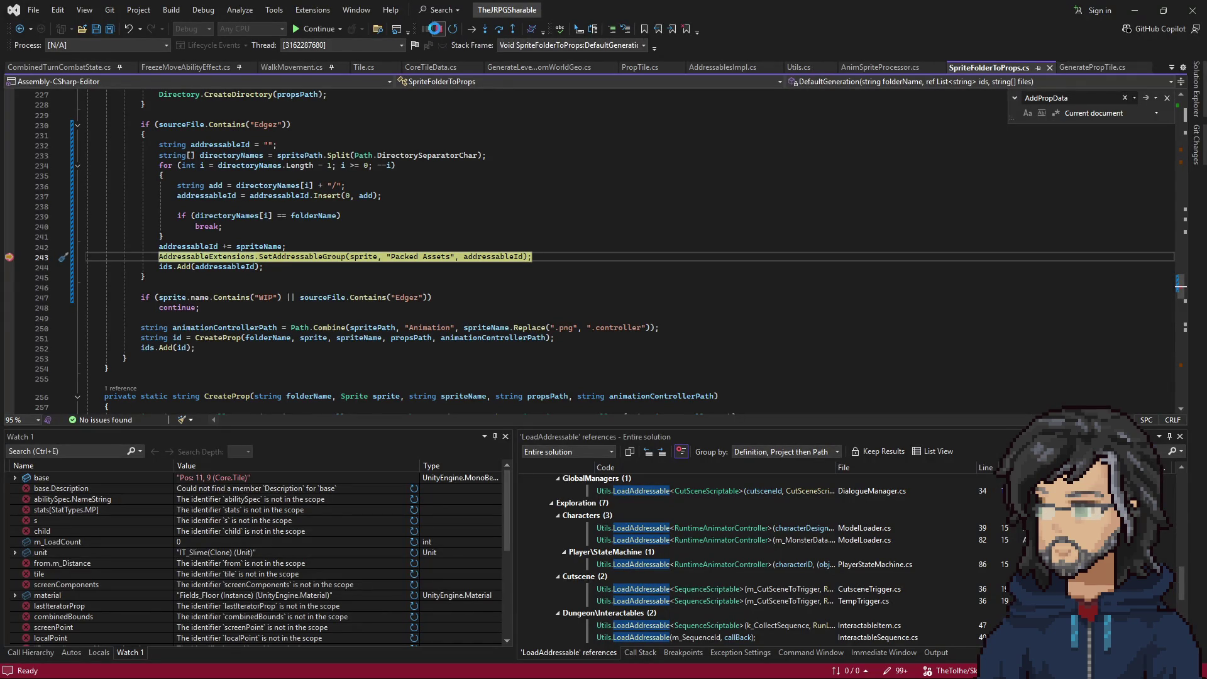
pyautogui.click(435, 28)
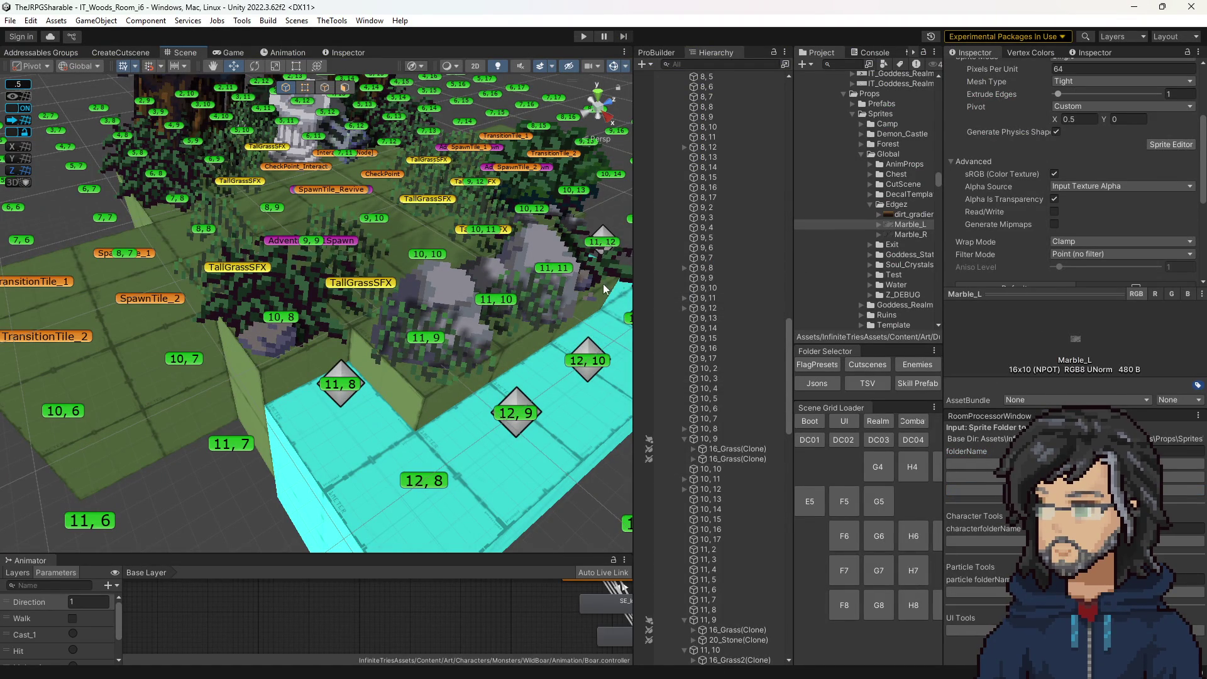
# Select the stone prop on tile 11,9 and browse its left edge options without choosing one.
pyautogui.click(451, 333)
pyautogui.scroll(-5, 1168, 254)
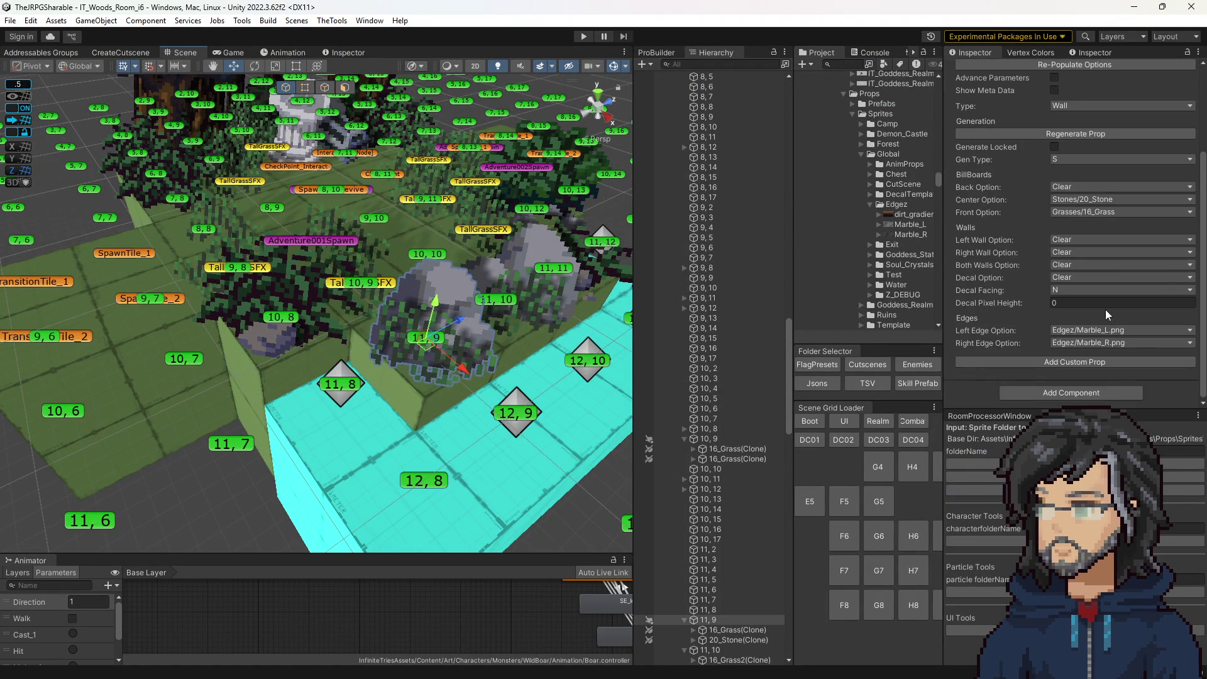
pyautogui.click(1083, 332)
pyautogui.moveTo(1107, 552)
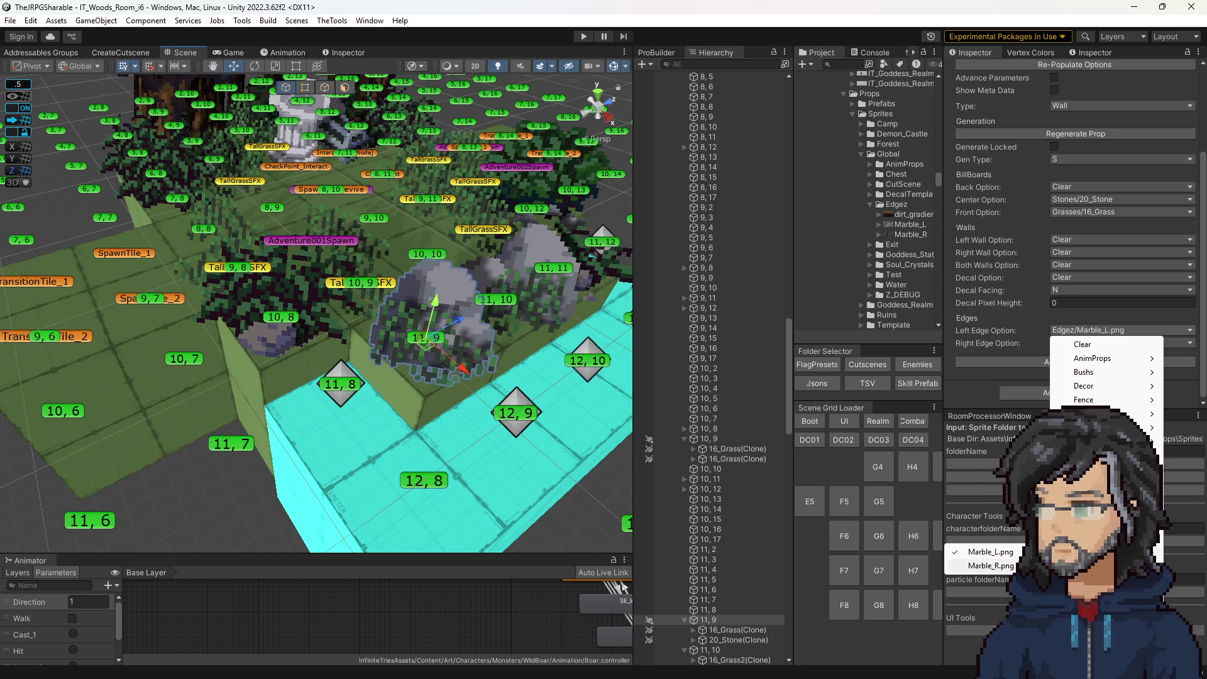
pyautogui.click(1042, 78)
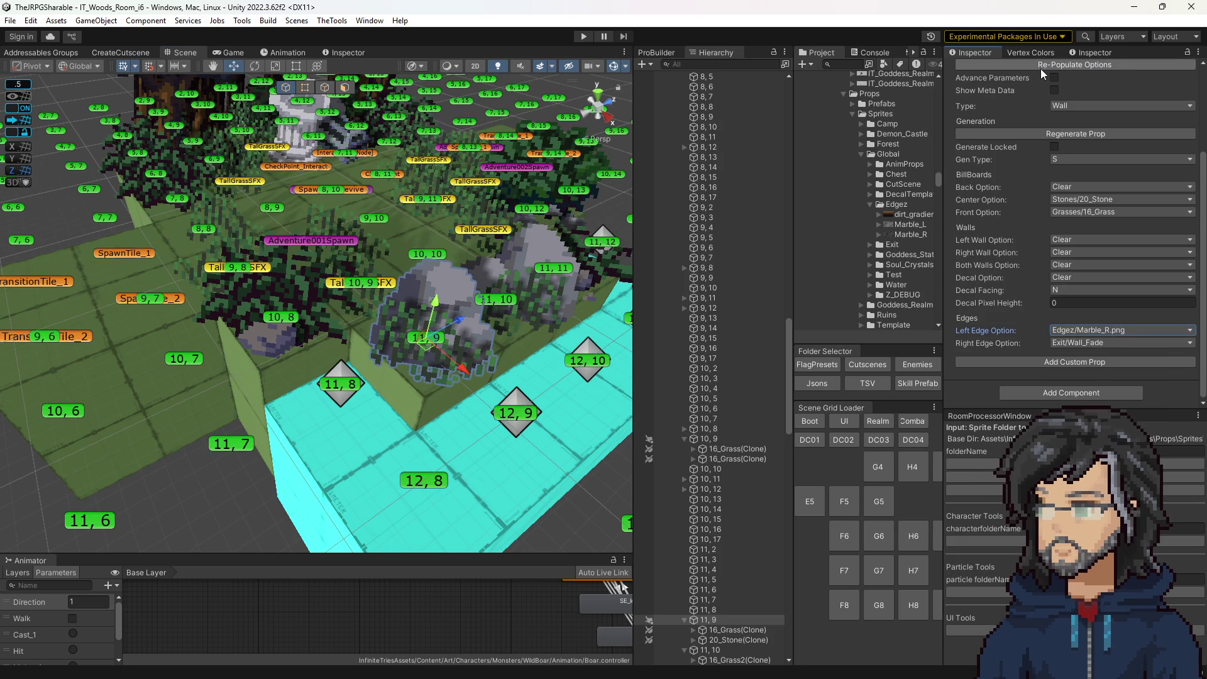
pyautogui.click(431, 372)
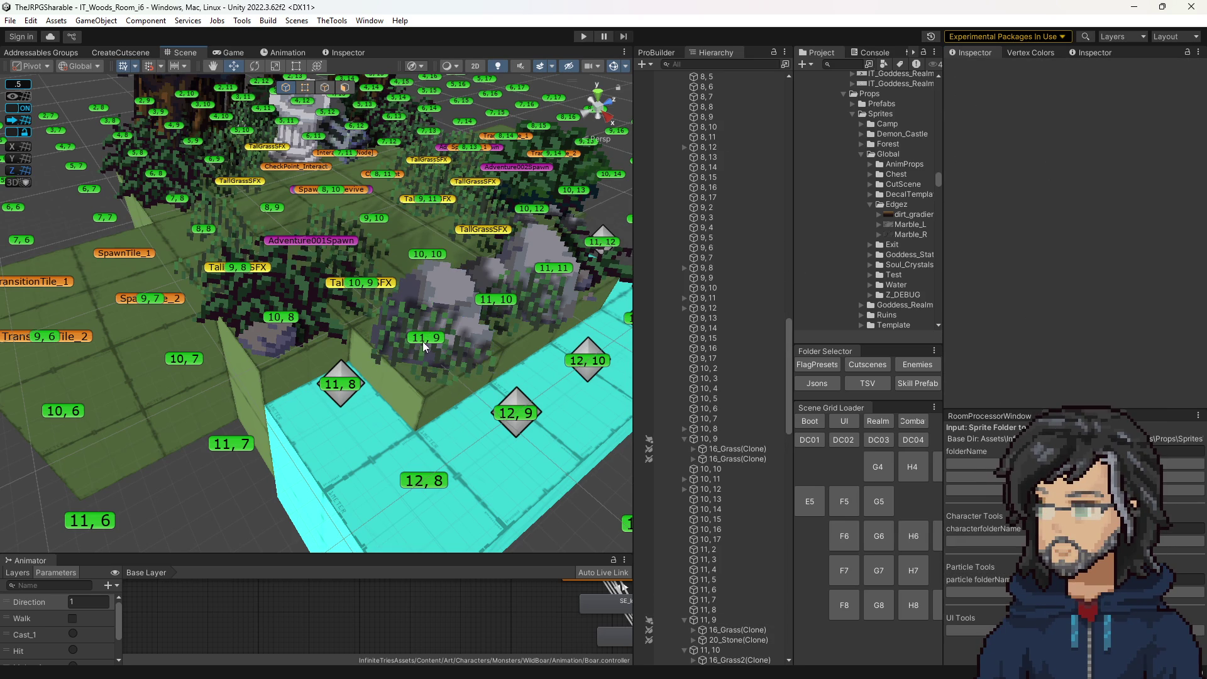
# Set tile 11,9's Left and Right Edge Options to Edgez/dirt_gradient.png, then enter play mode.
pyautogui.click(422, 341)
pyautogui.scroll(-5, 1075, 252)
pyautogui.click(1076, 331)
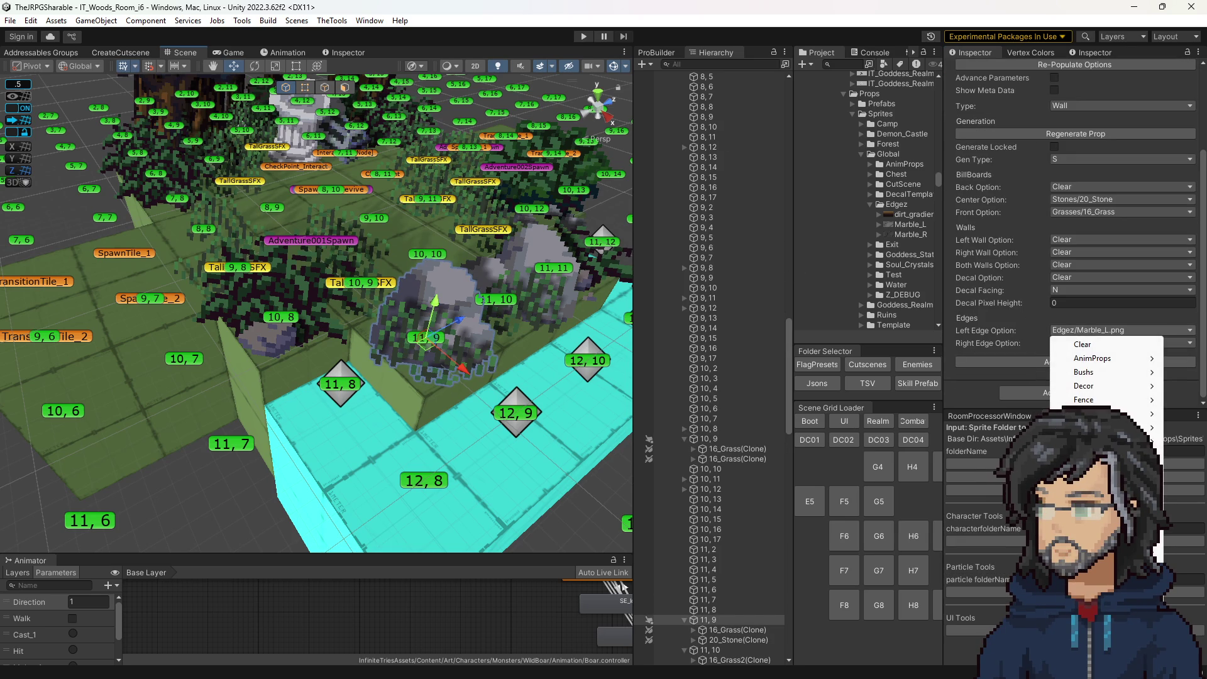
pyautogui.moveTo(1106, 551)
pyautogui.click(985, 552)
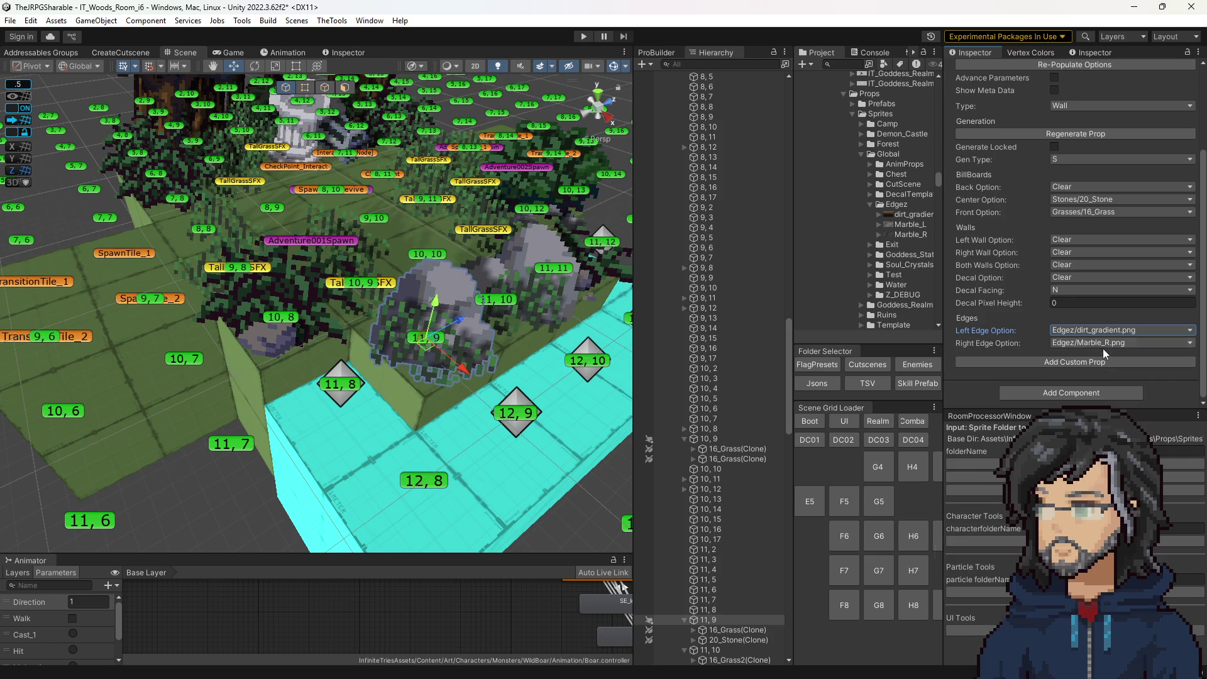
pyautogui.click(1106, 342)
pyautogui.moveTo(1106, 564)
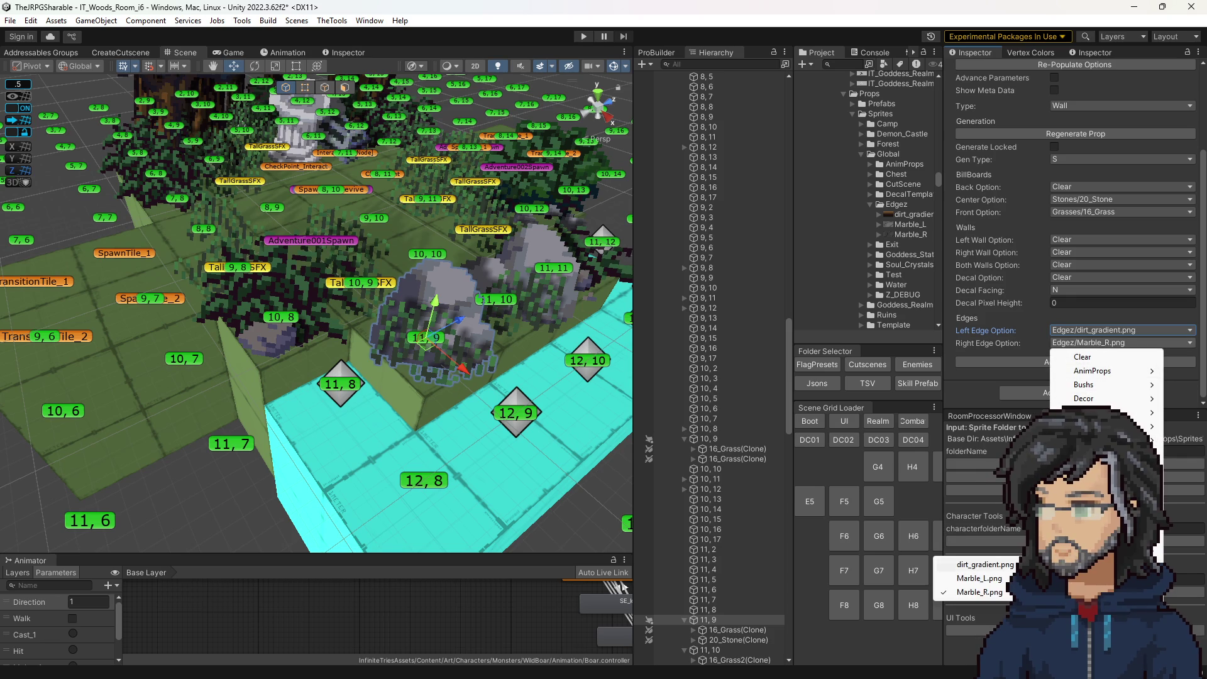
pyautogui.click(987, 564)
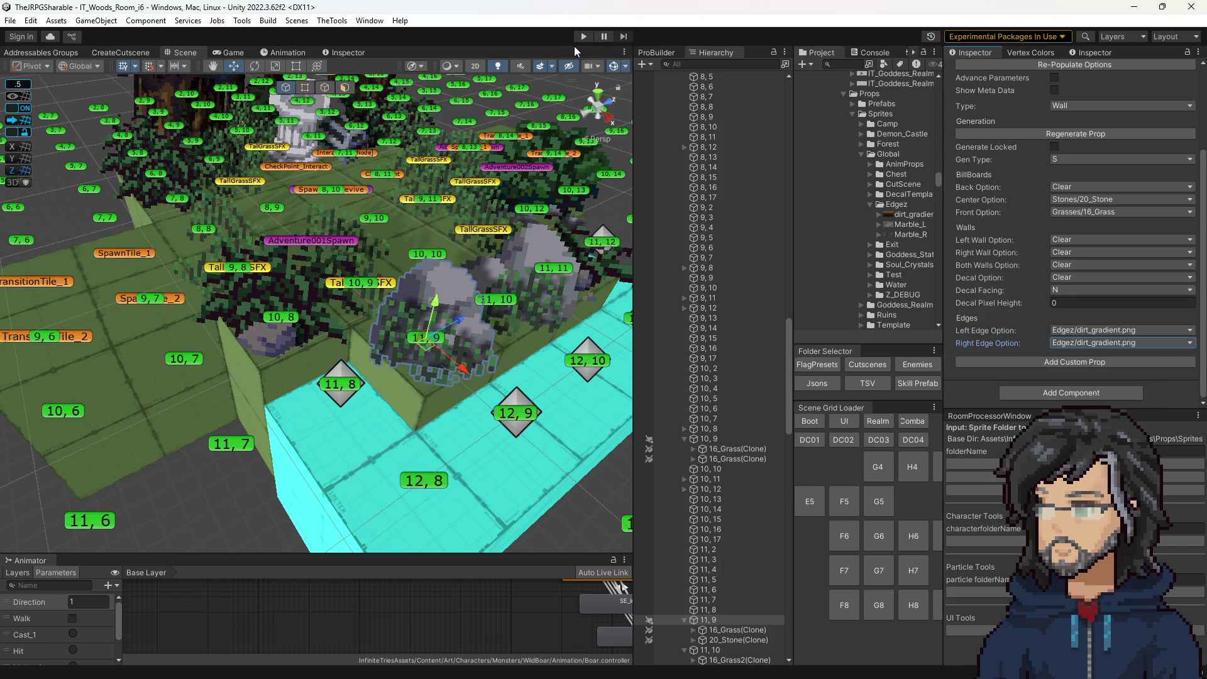
pyautogui.click(582, 36)
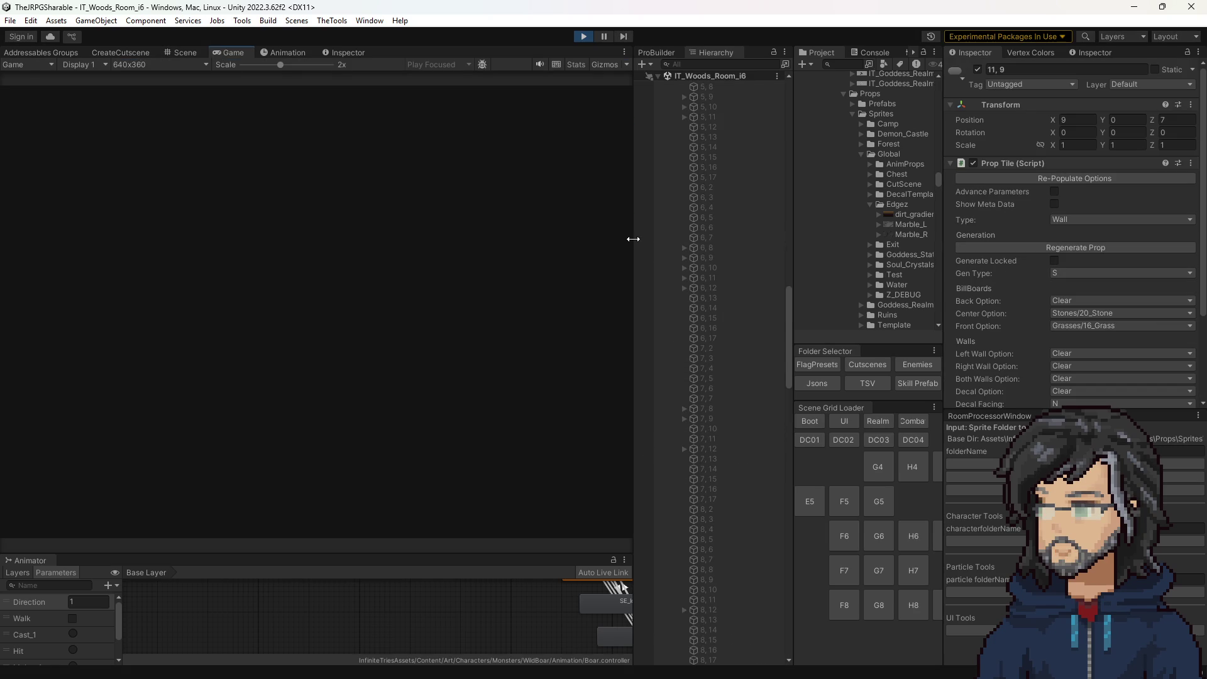
# Widen the Game view to watch the room play, then stop play mode.
pyautogui.moveTo(633, 239); pyautogui.dragTo(861, 247)
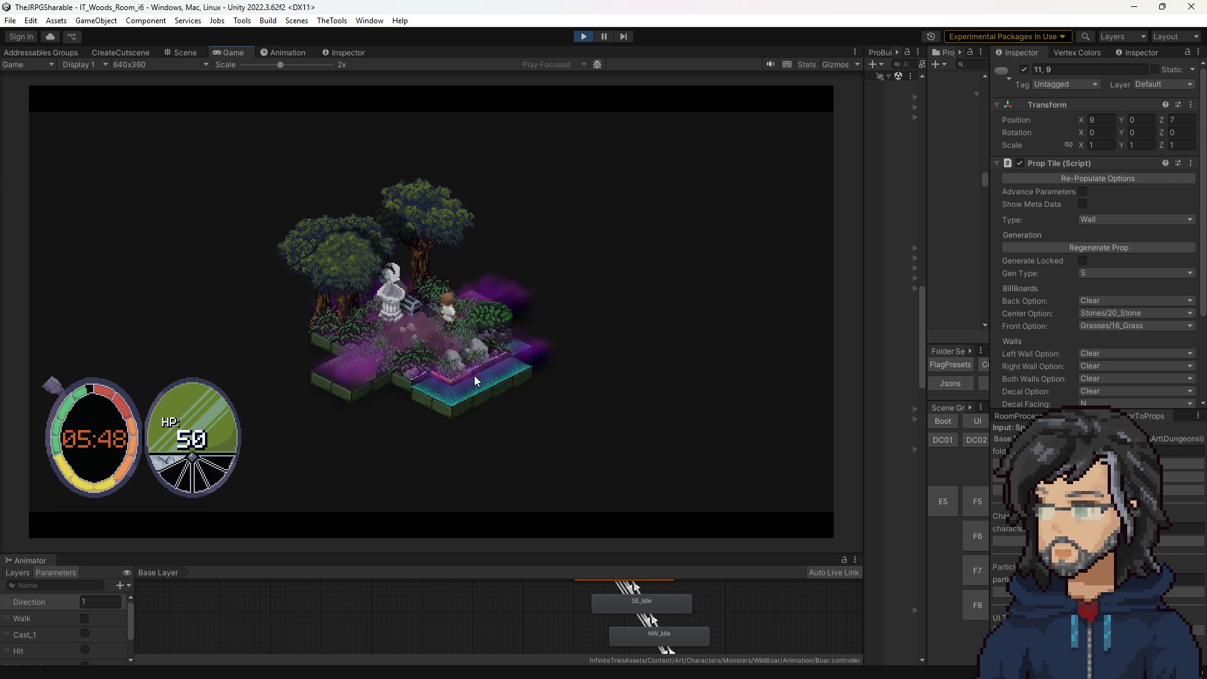
pyautogui.click(584, 38)
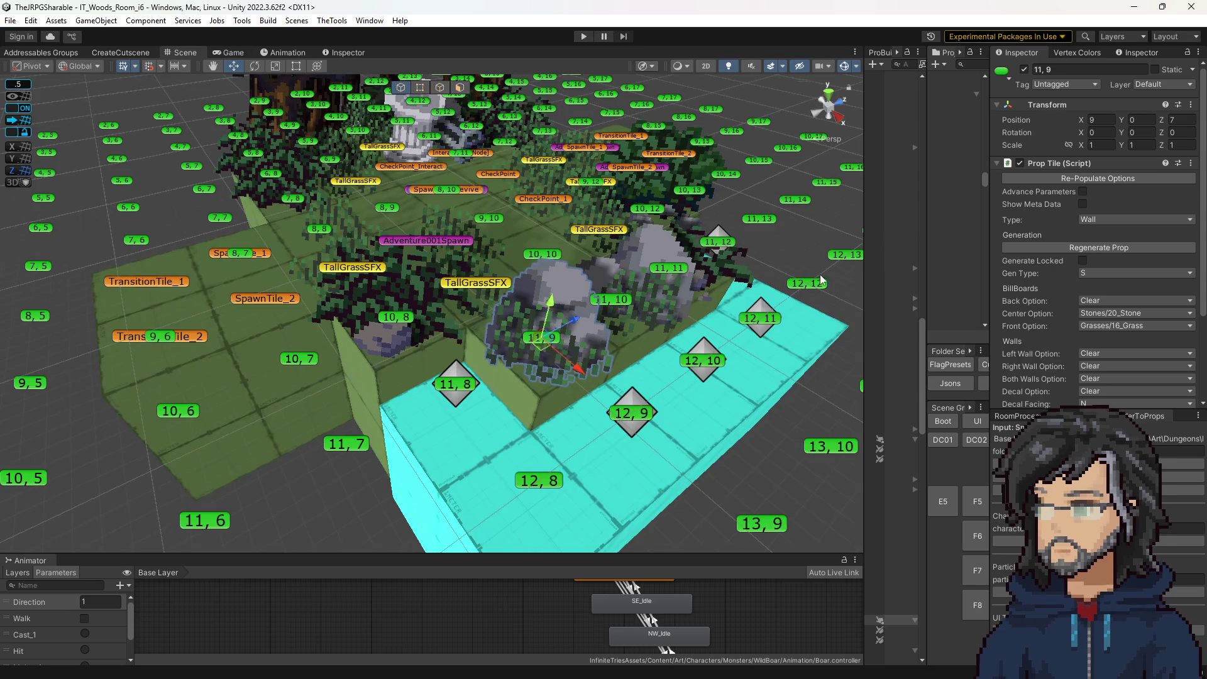
pyautogui.moveTo(925, 257); pyautogui.dragTo(814, 261)
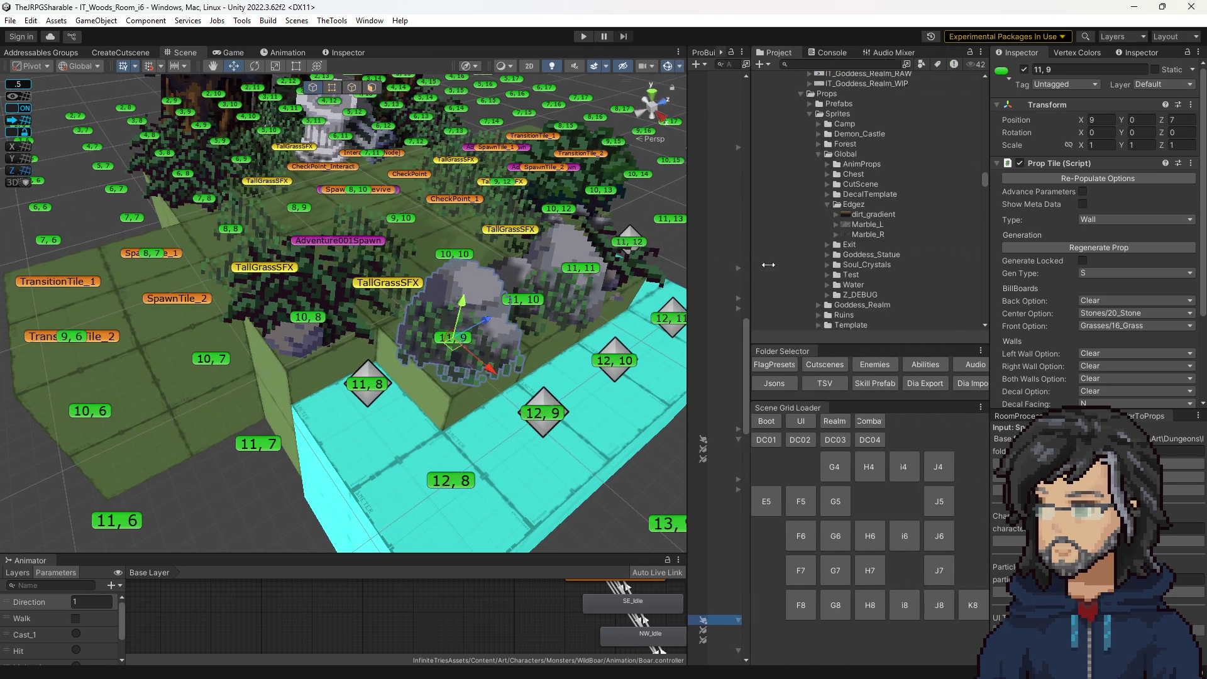
pyautogui.scroll(-1, 1020, 308)
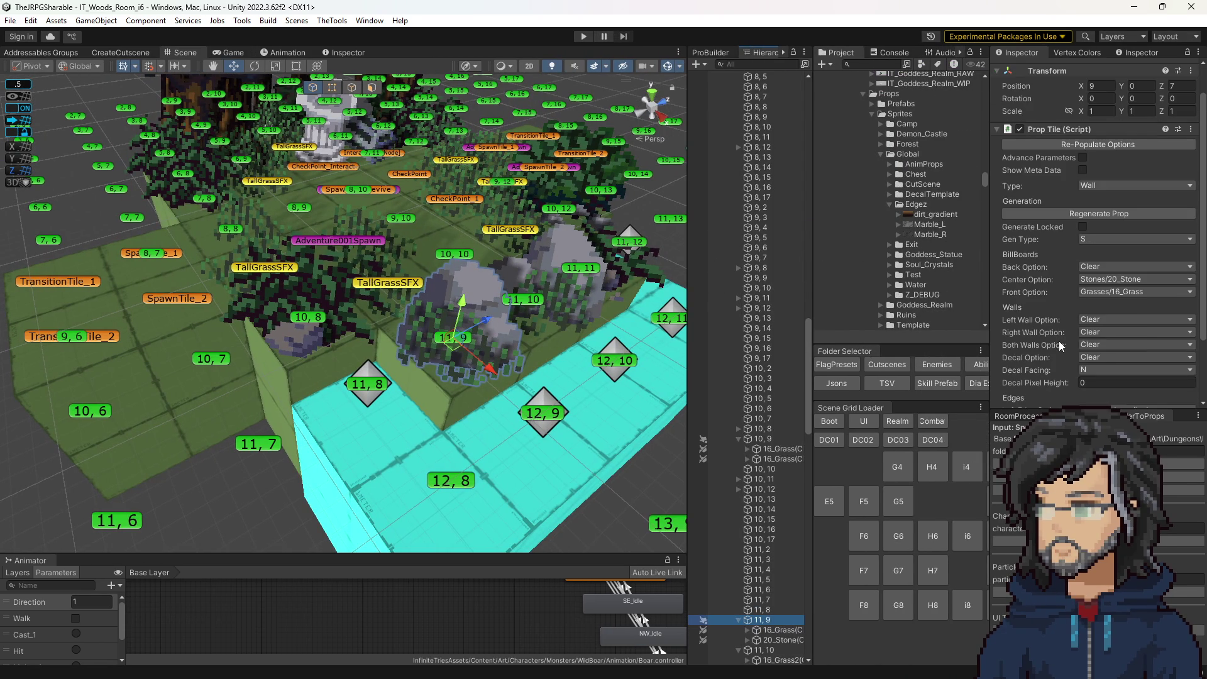
pyautogui.click(1095, 332)
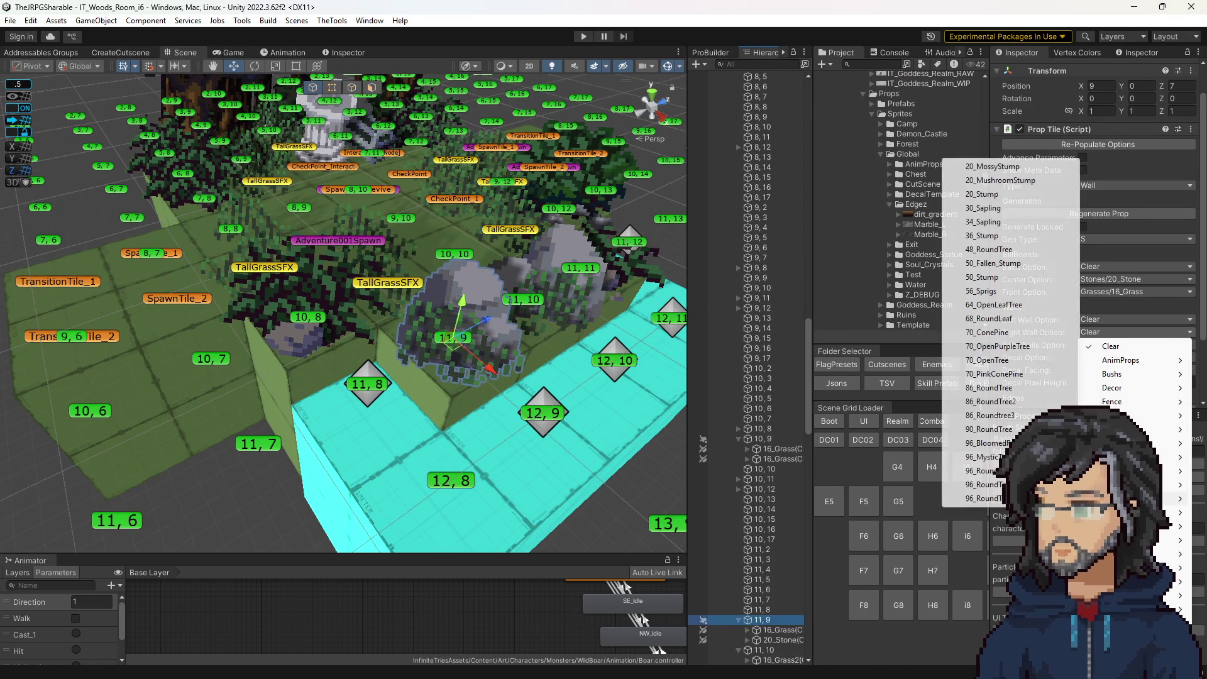
pyautogui.click(911, 215)
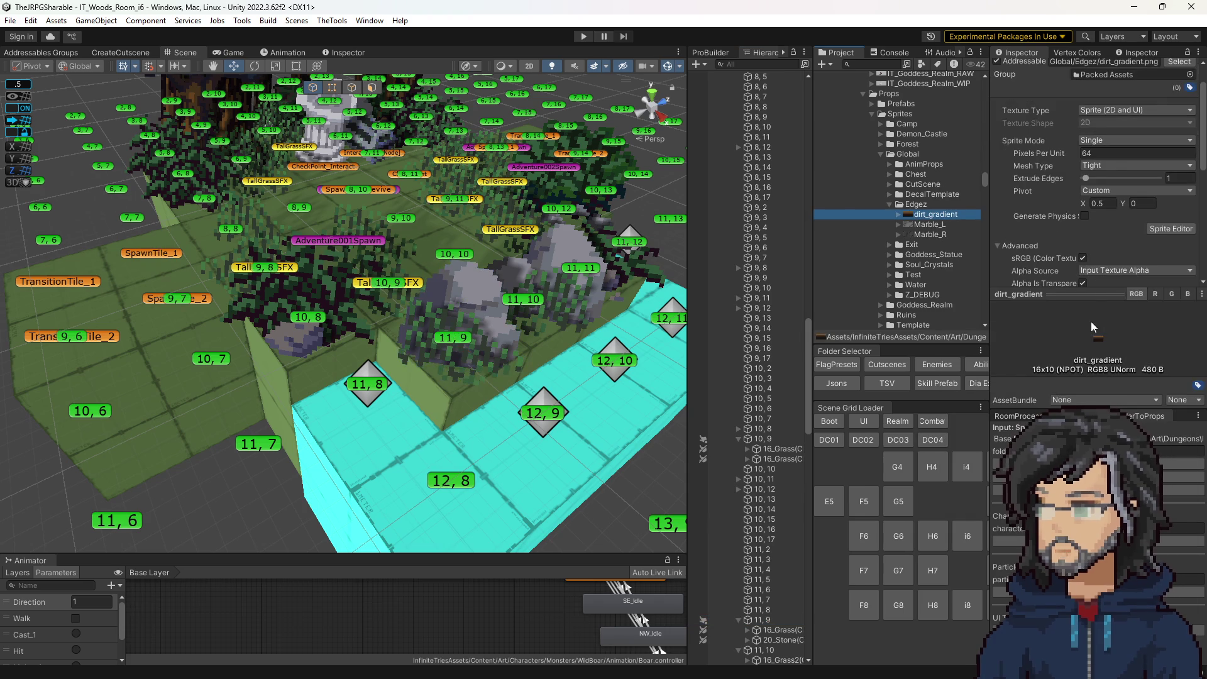
pyautogui.click(452, 339)
pyautogui.scroll(-3, 1069, 339)
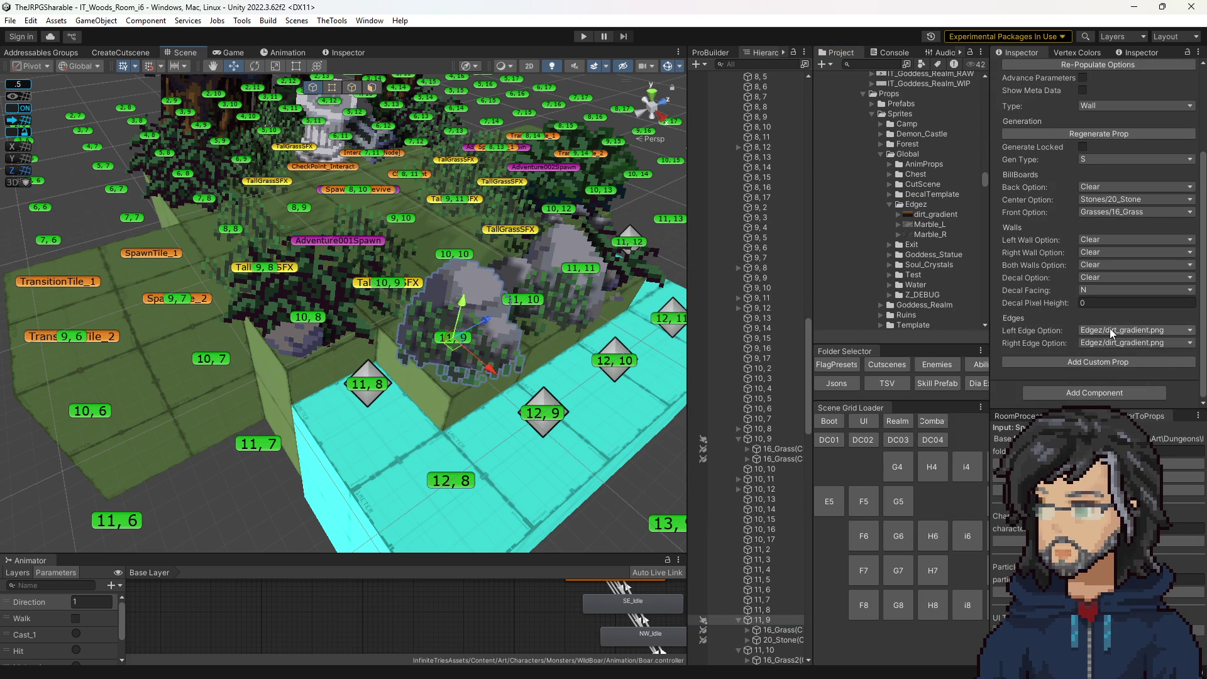
pyautogui.click(1108, 330)
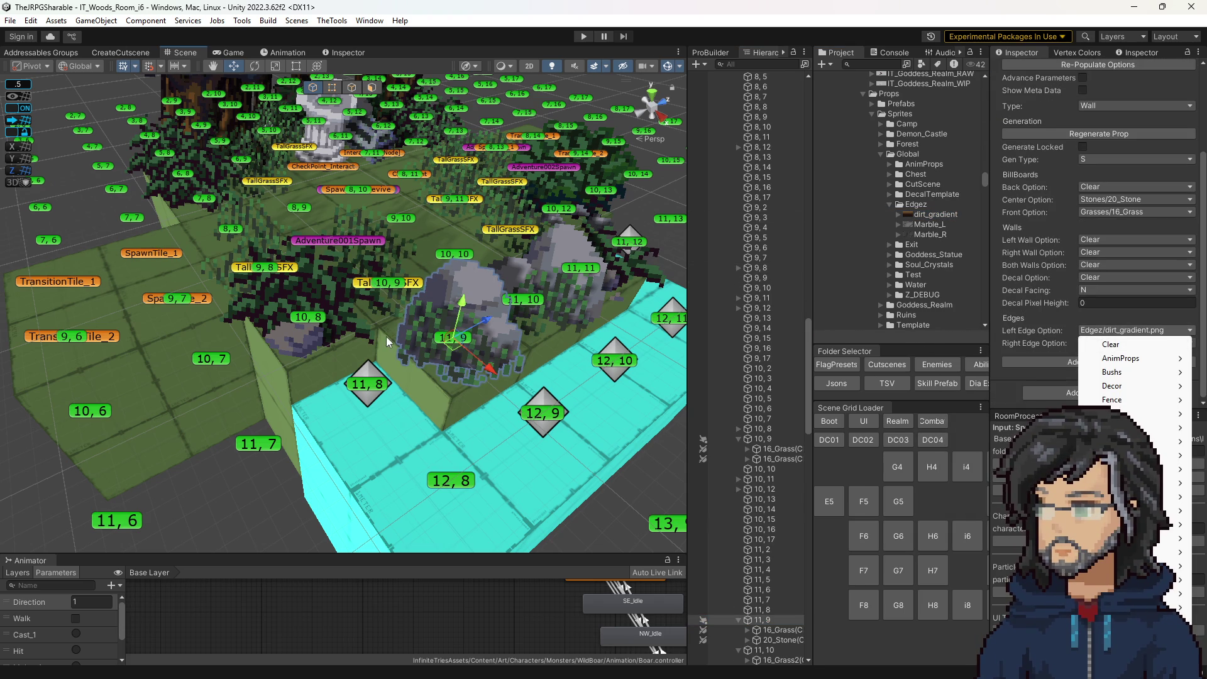
pyautogui.click(314, 322)
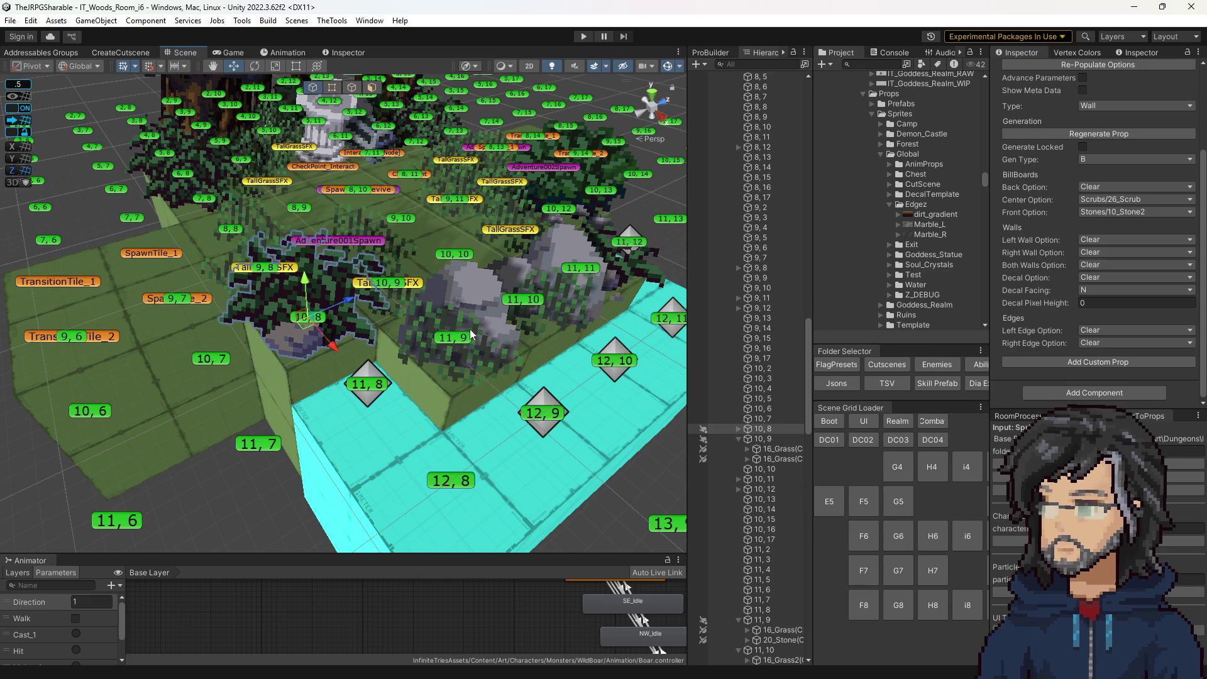
pyautogui.click(1088, 331)
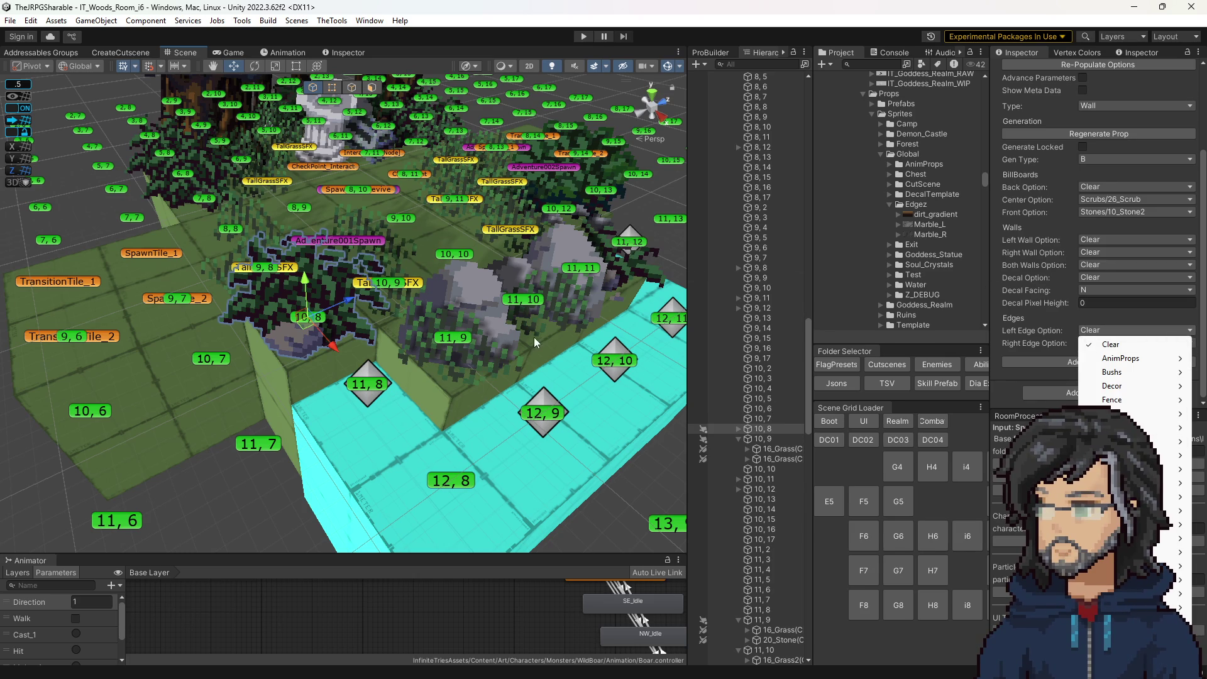
pyautogui.click(449, 404)
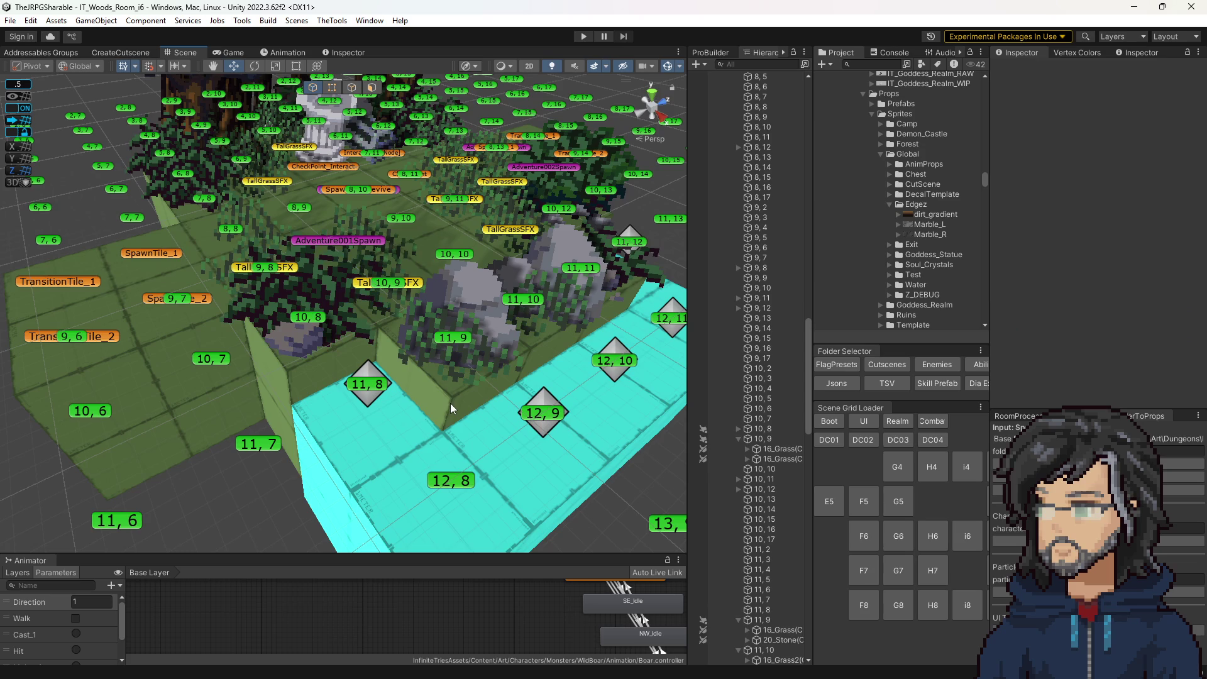
pyautogui.scroll(-5, 450, 402)
pyautogui.scroll(8, 450, 402)
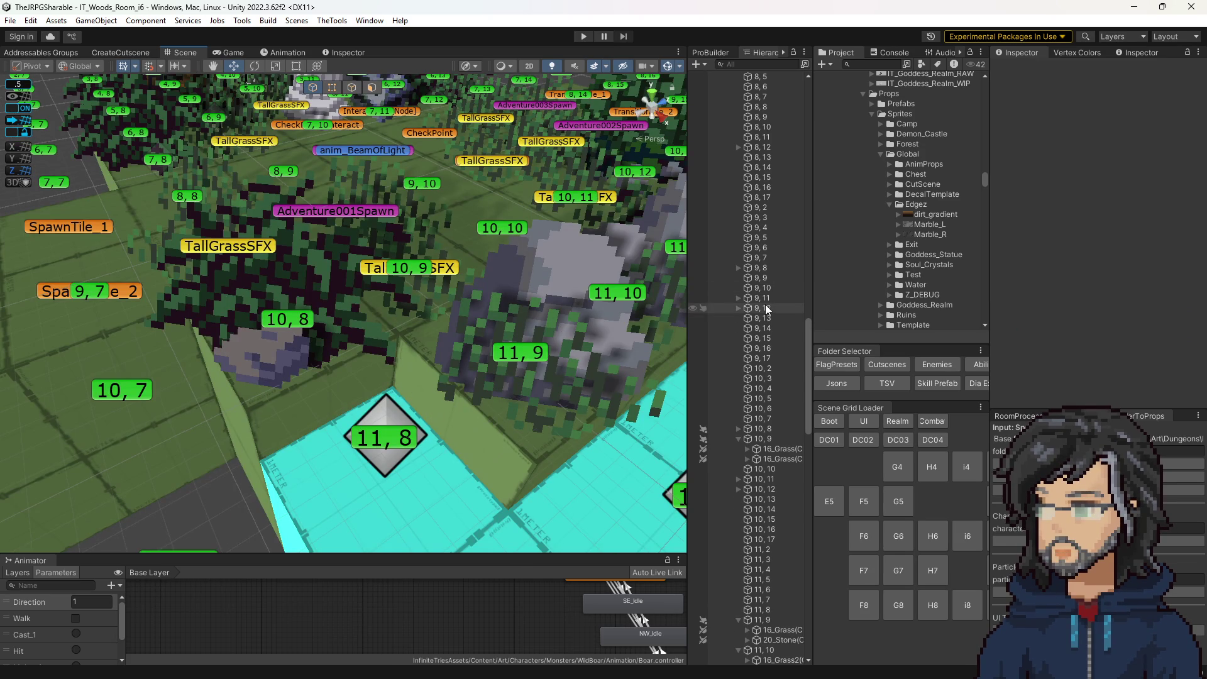
# Enter play mode again to test the room.
pyautogui.click(587, 37)
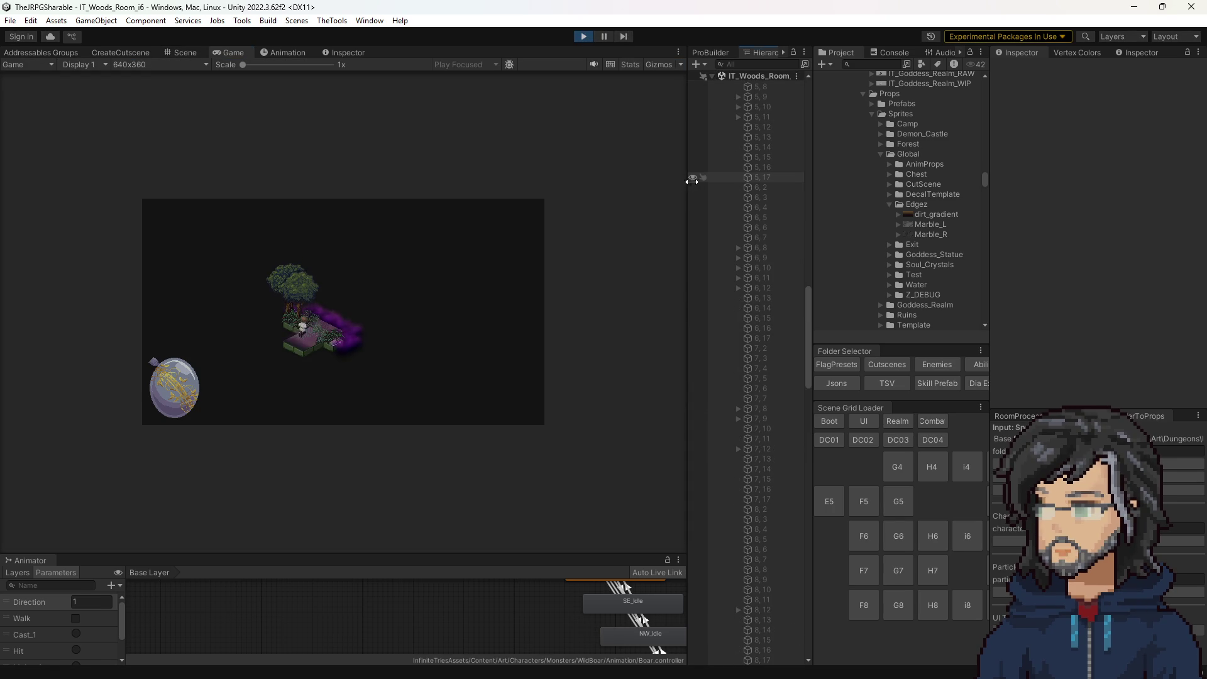
# Enlarge the Game view, walk the character toward the statue, then stop play mode.
pyautogui.moveTo(691, 180); pyautogui.dragTo(869, 181)
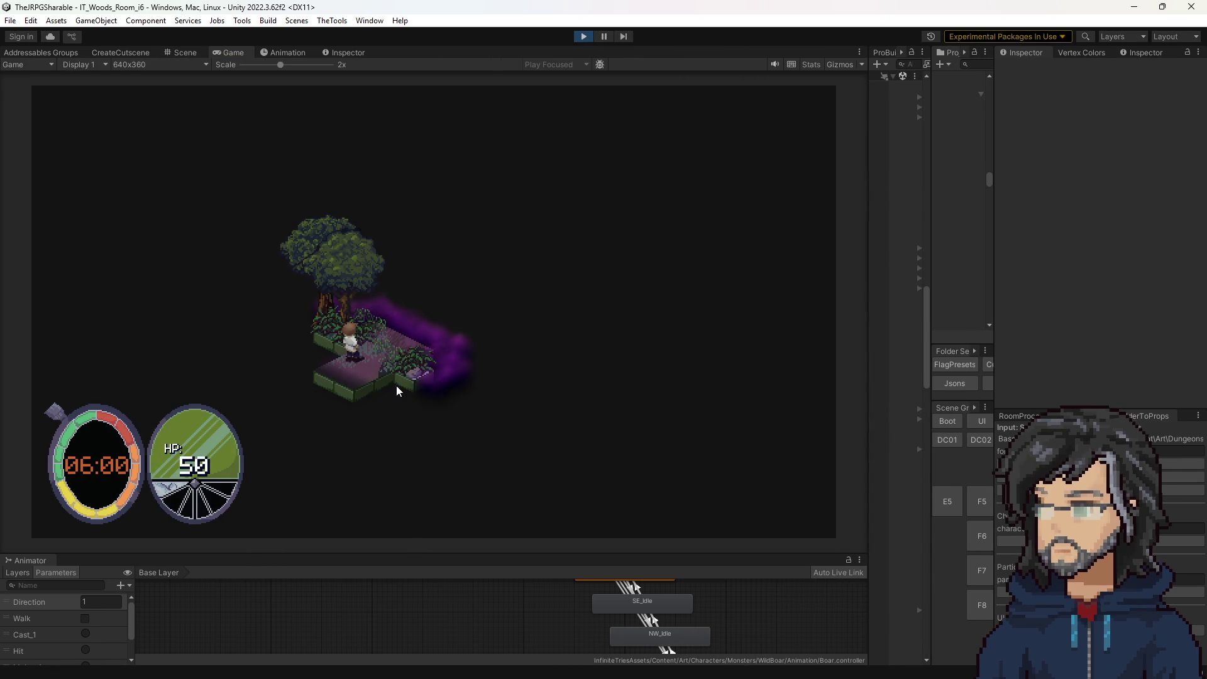
pyautogui.press('w')
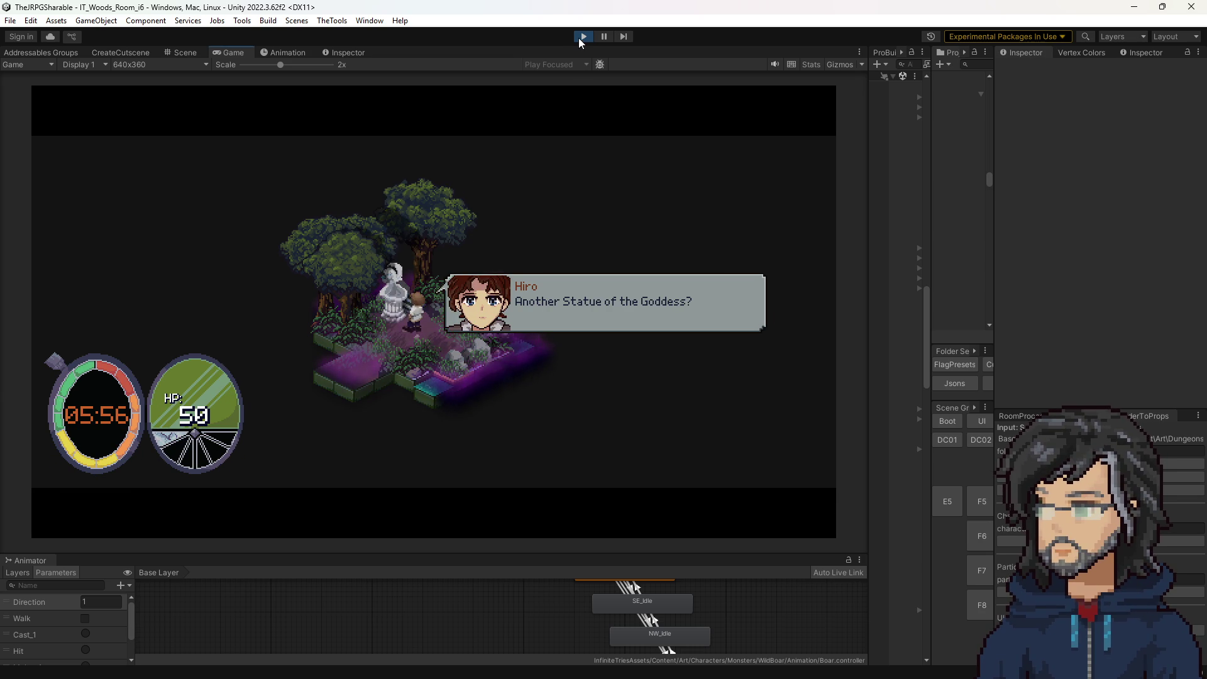
pyautogui.click(582, 37)
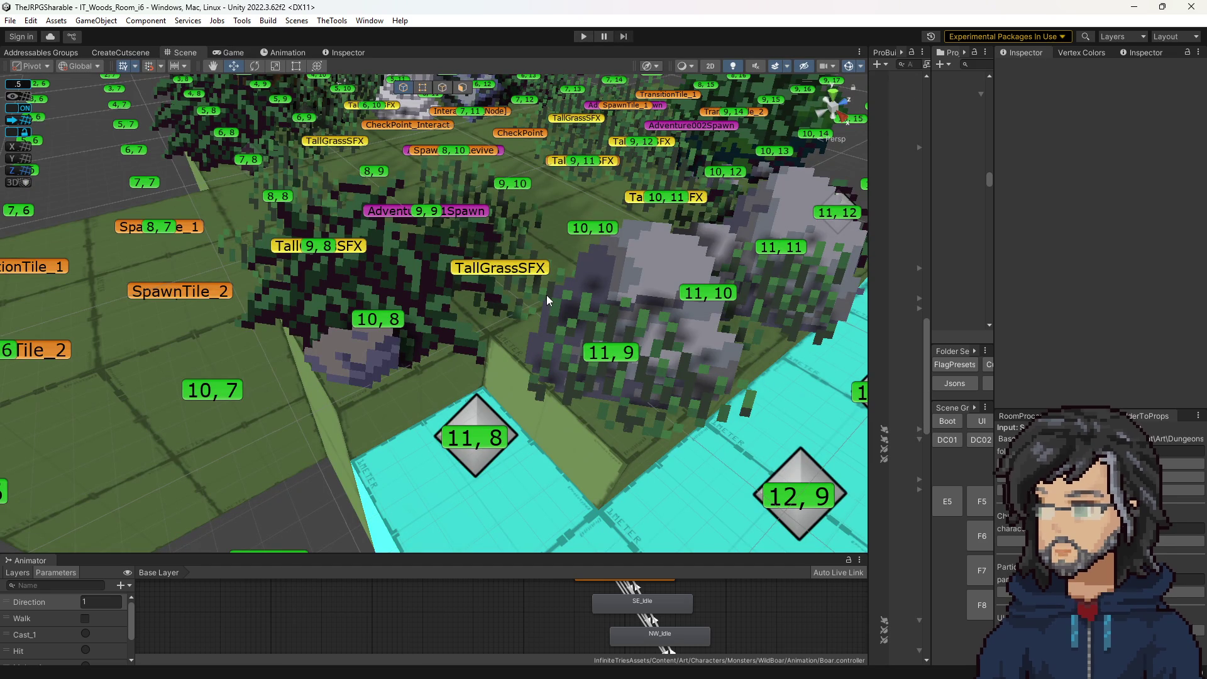
# Widen the Hierarchy panel and scroll up to the Props_TempPass group.
pyautogui.scroll(-5, 548, 278)
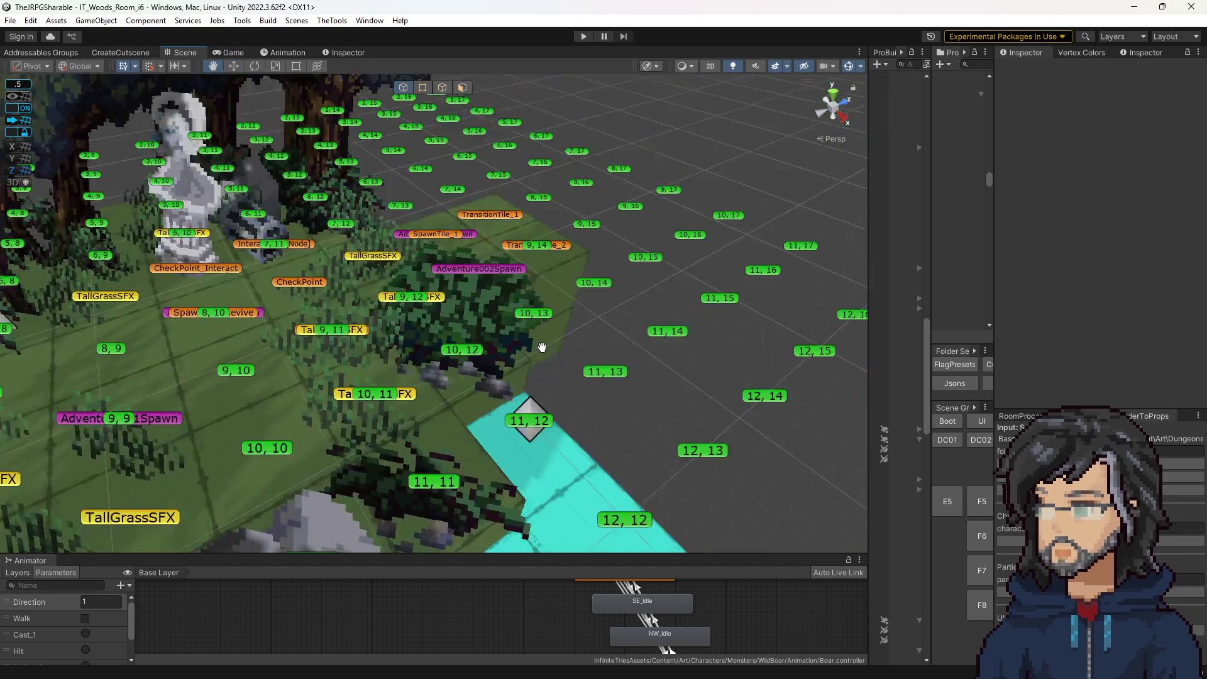
pyautogui.scroll(3, 575, 329)
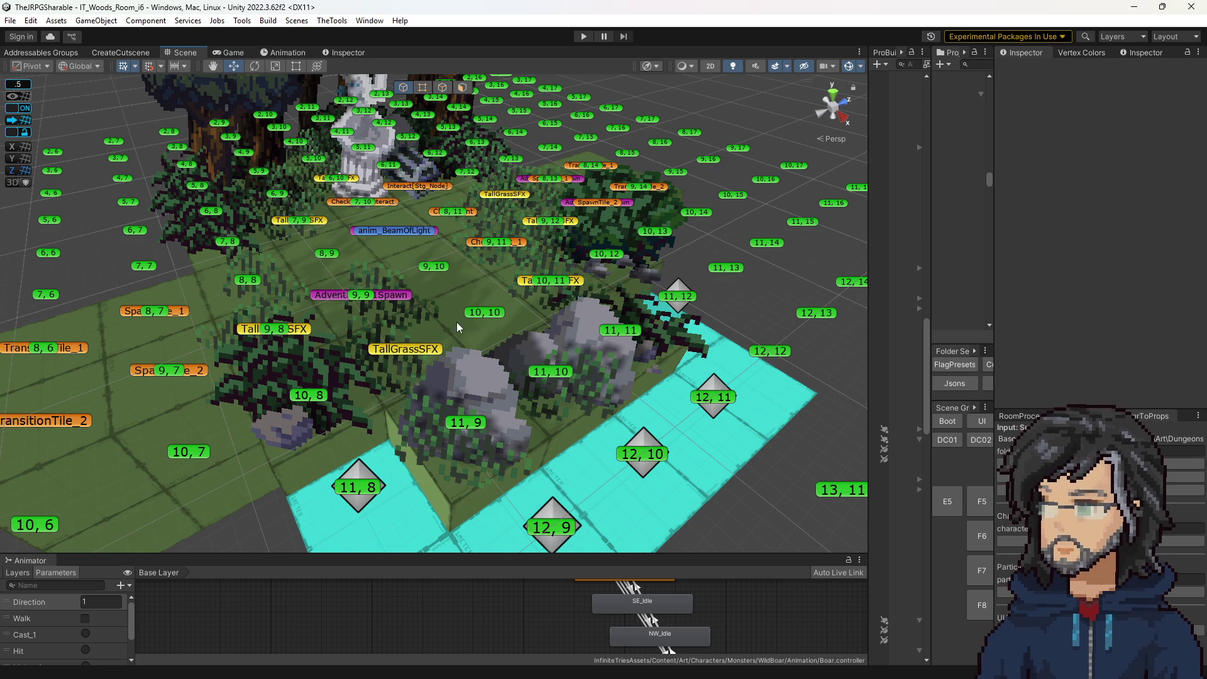
pyautogui.moveTo(869, 239); pyautogui.dragTo(690, 239)
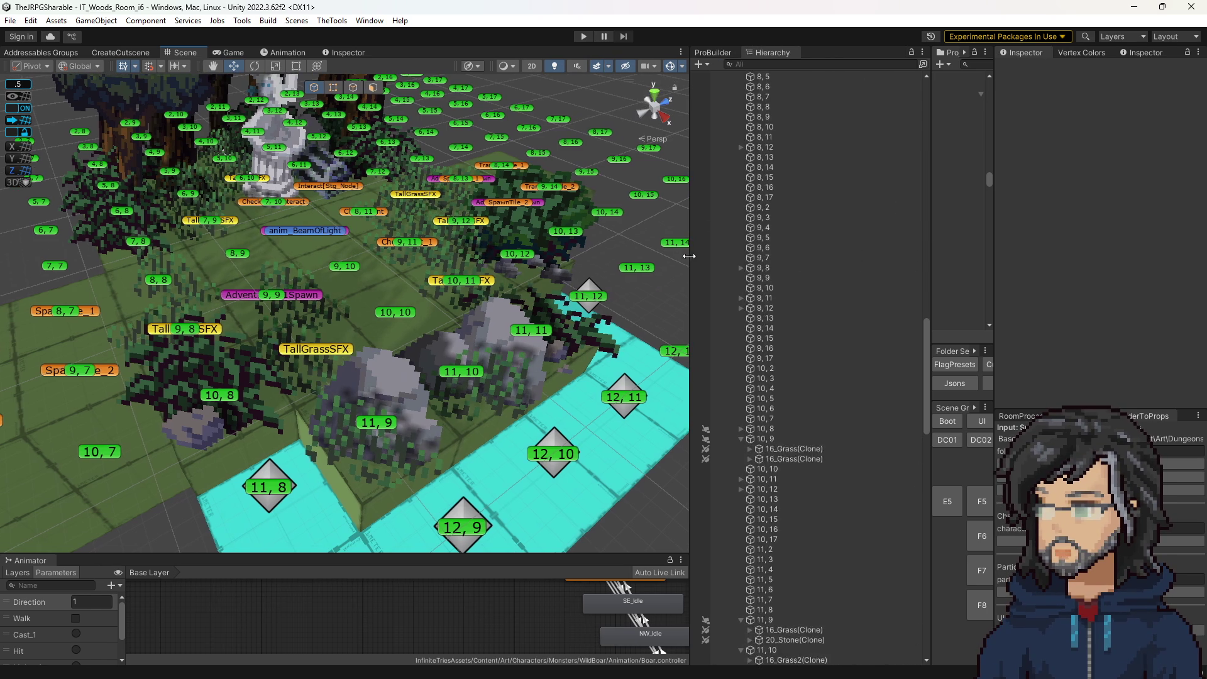
pyautogui.scroll(5, 794, 322)
# Select tile 2,2 and look through its Left Edge Option choices, leaving it Clear.
pyautogui.scroll(5, 796, 334)
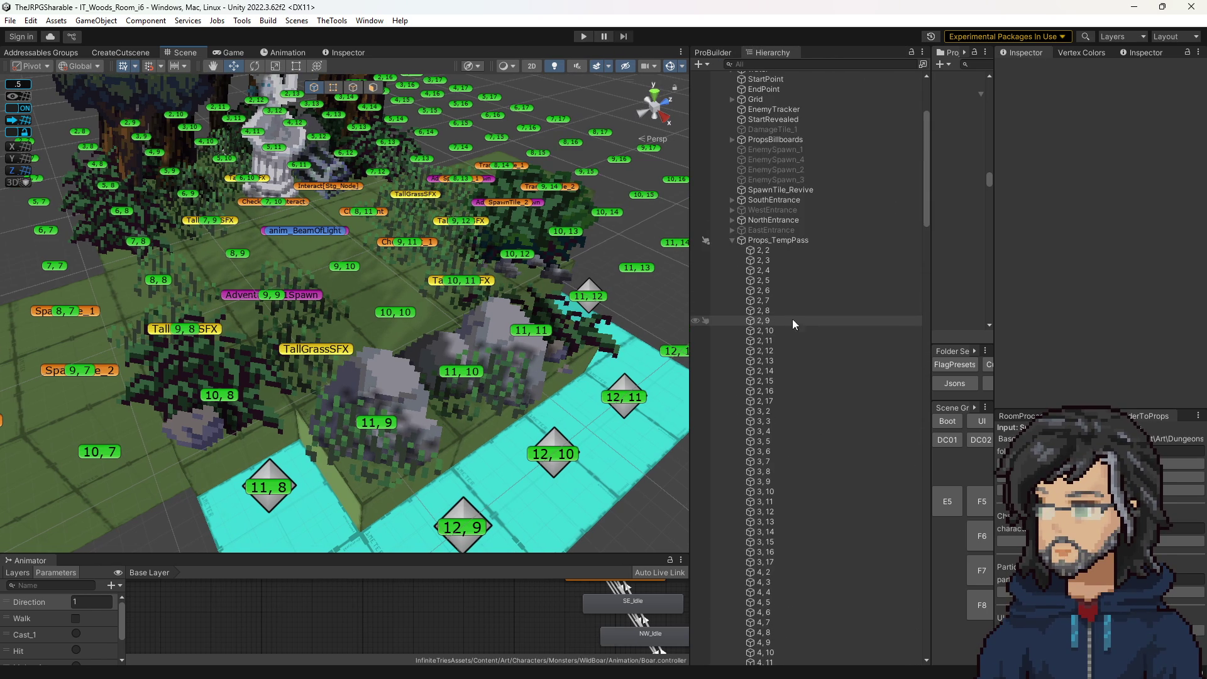
pyautogui.click(794, 242)
pyautogui.scroll(-15, 1040, 327)
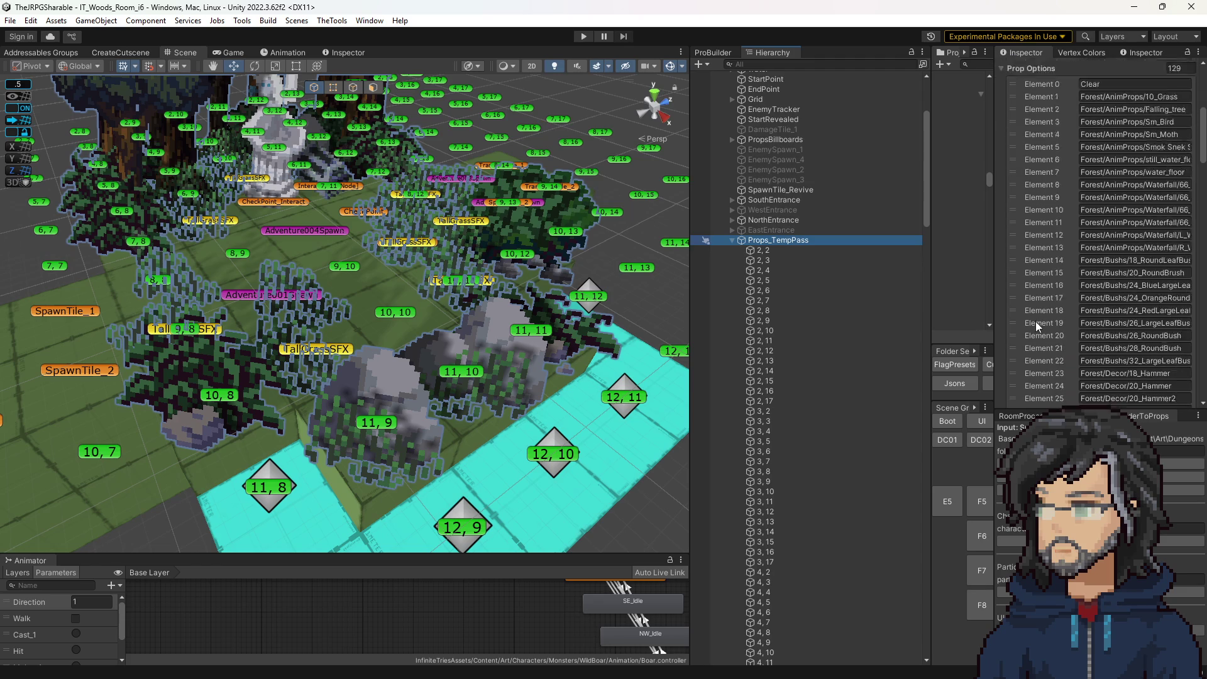
pyautogui.scroll(-5, 1031, 341)
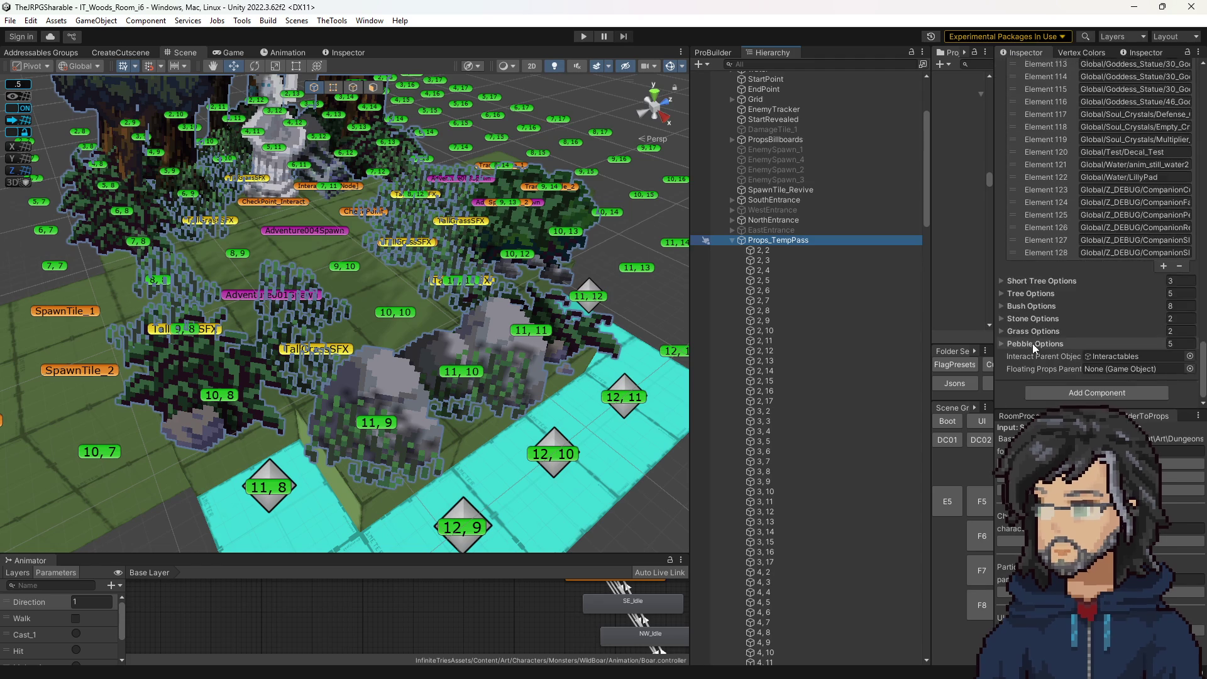
pyautogui.click(776, 251)
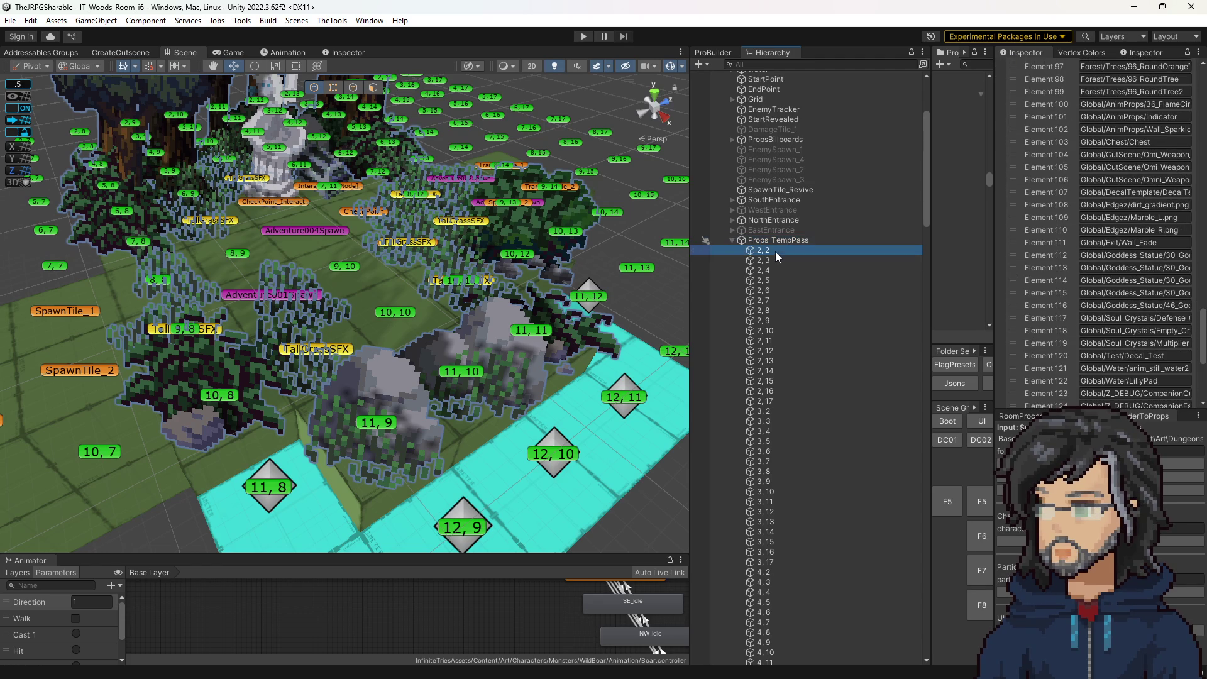
pyautogui.click(1110, 331)
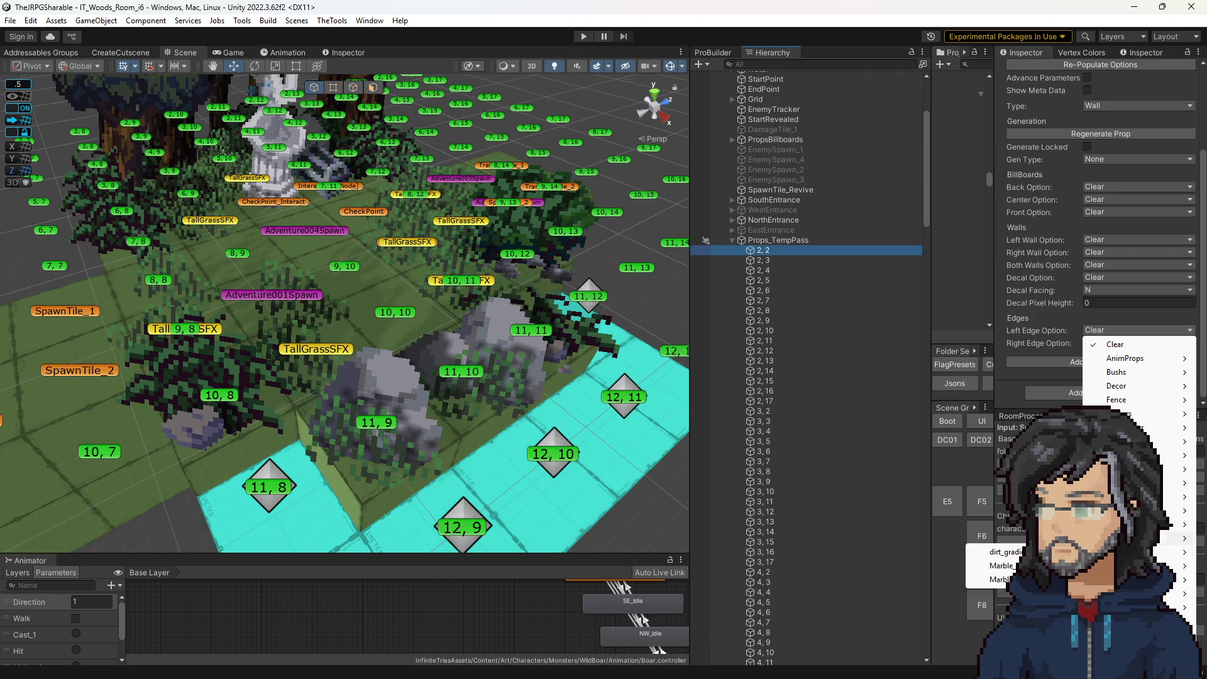
pyautogui.moveTo(1132, 552)
pyautogui.click(1138, 200)
pyautogui.click(1138, 199)
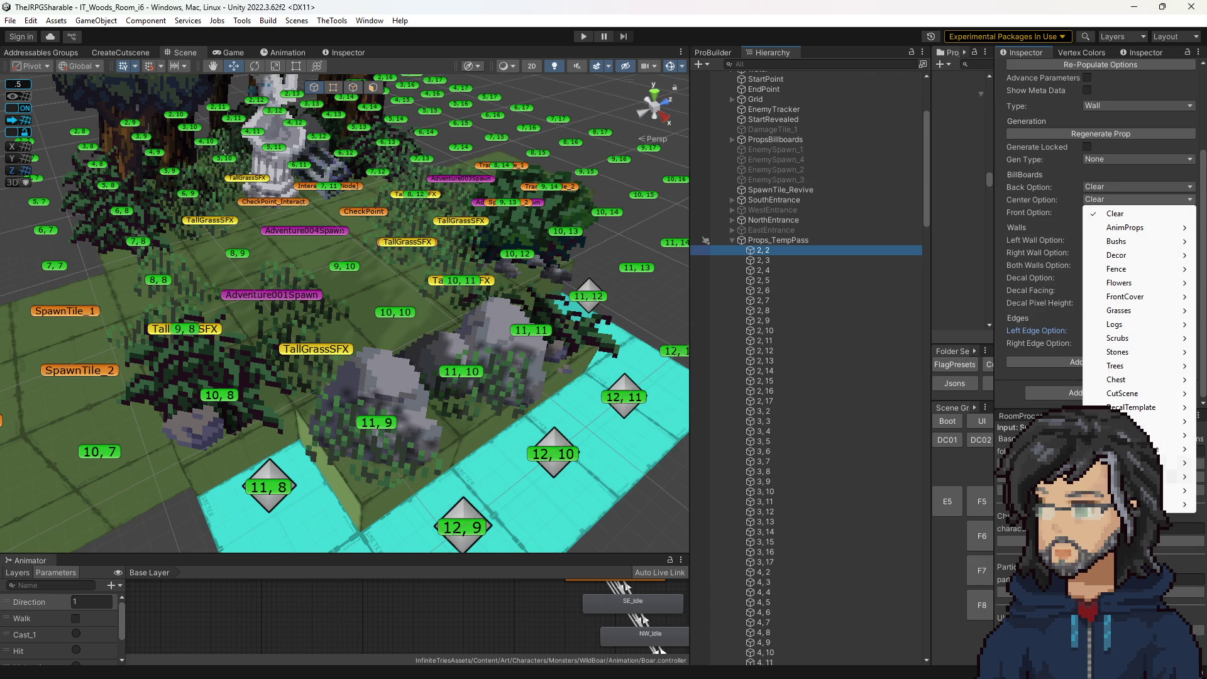
pyautogui.click(1055, 333)
pyautogui.click(1097, 332)
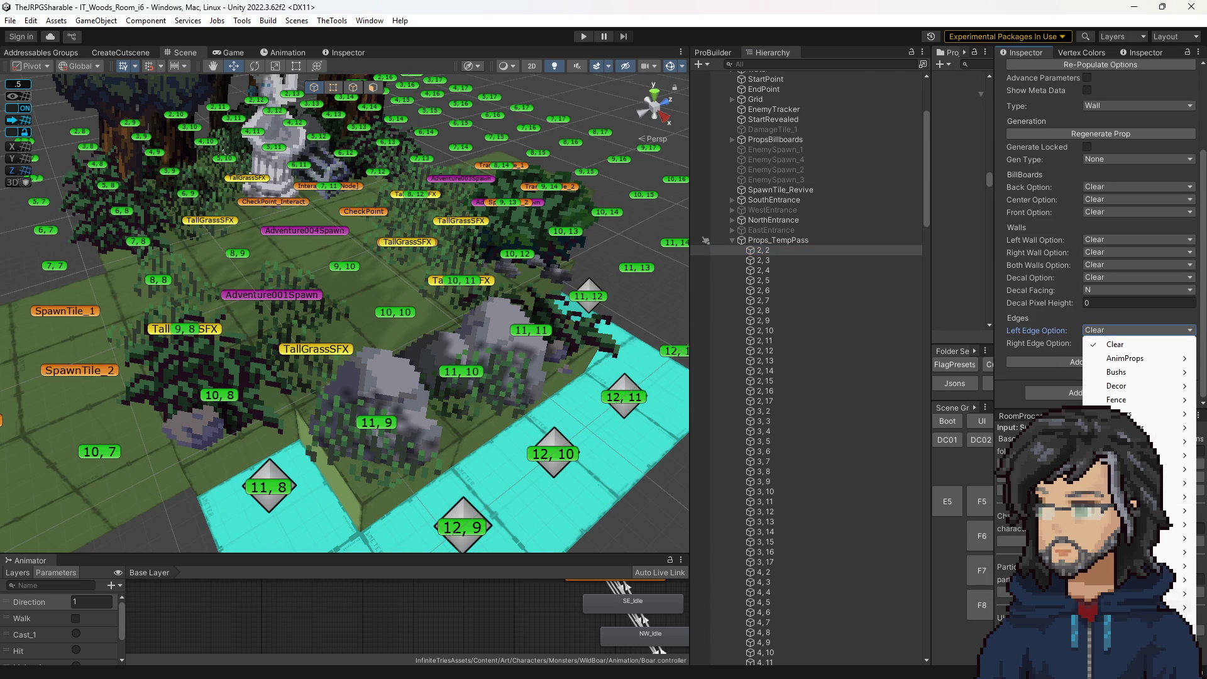
# Reselect Props_TempPass and expand, then collapse, its 129-item Prop Options list.
pyautogui.click(788, 235)
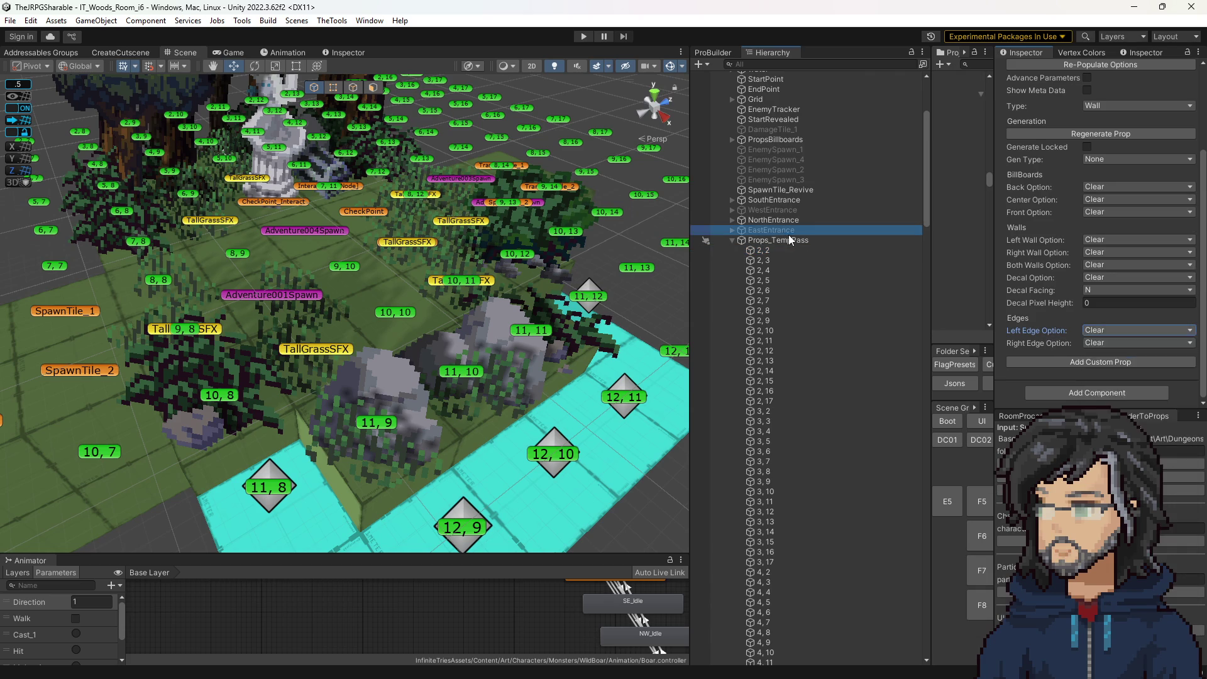
pyautogui.click(779, 239)
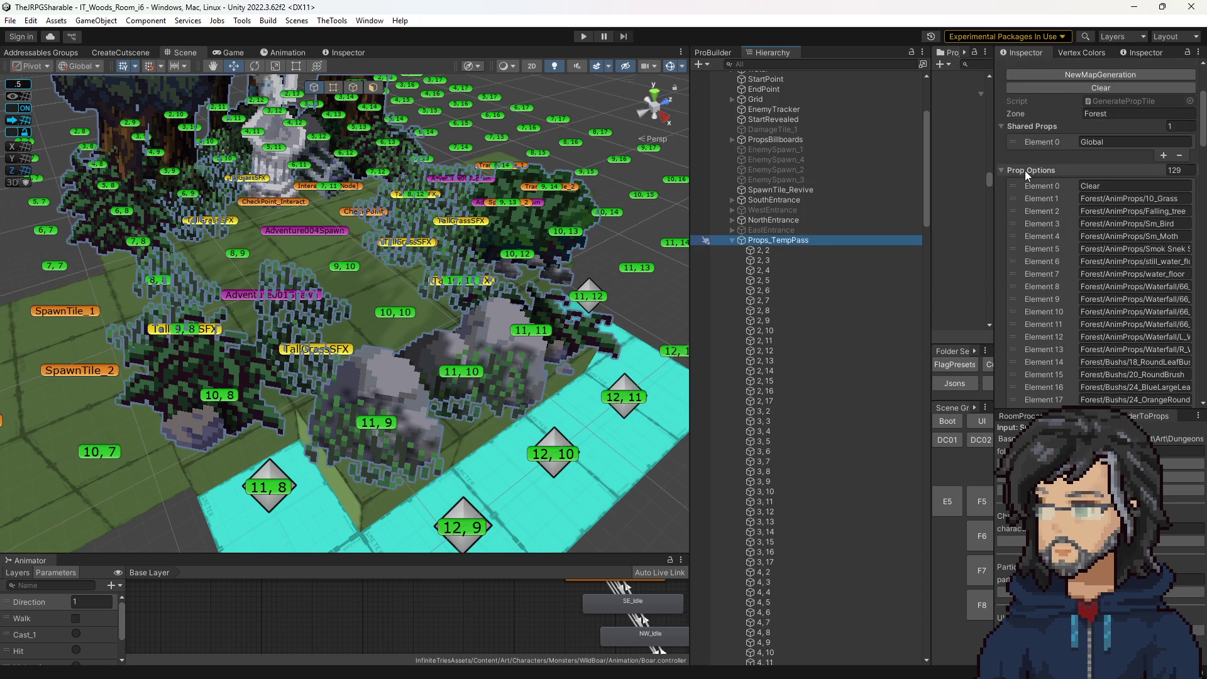
pyautogui.click(1024, 171)
pyautogui.click(1026, 268)
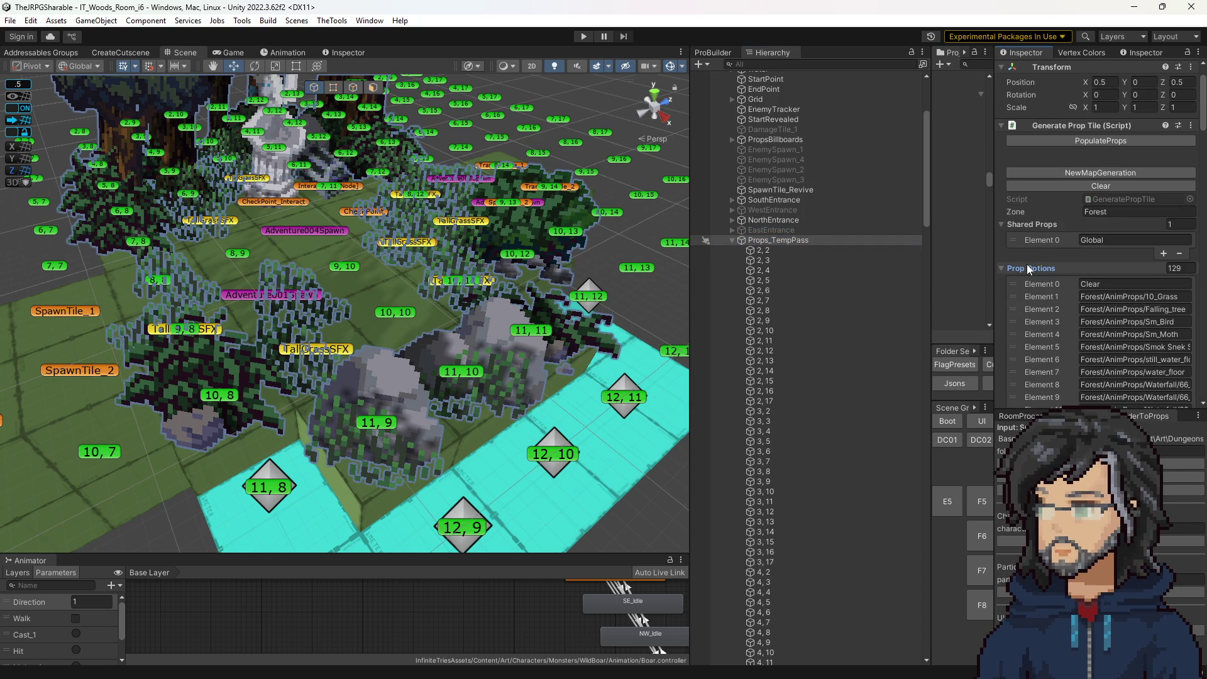
pyautogui.click(1027, 264)
pyautogui.click(1029, 265)
pyautogui.click(1028, 266)
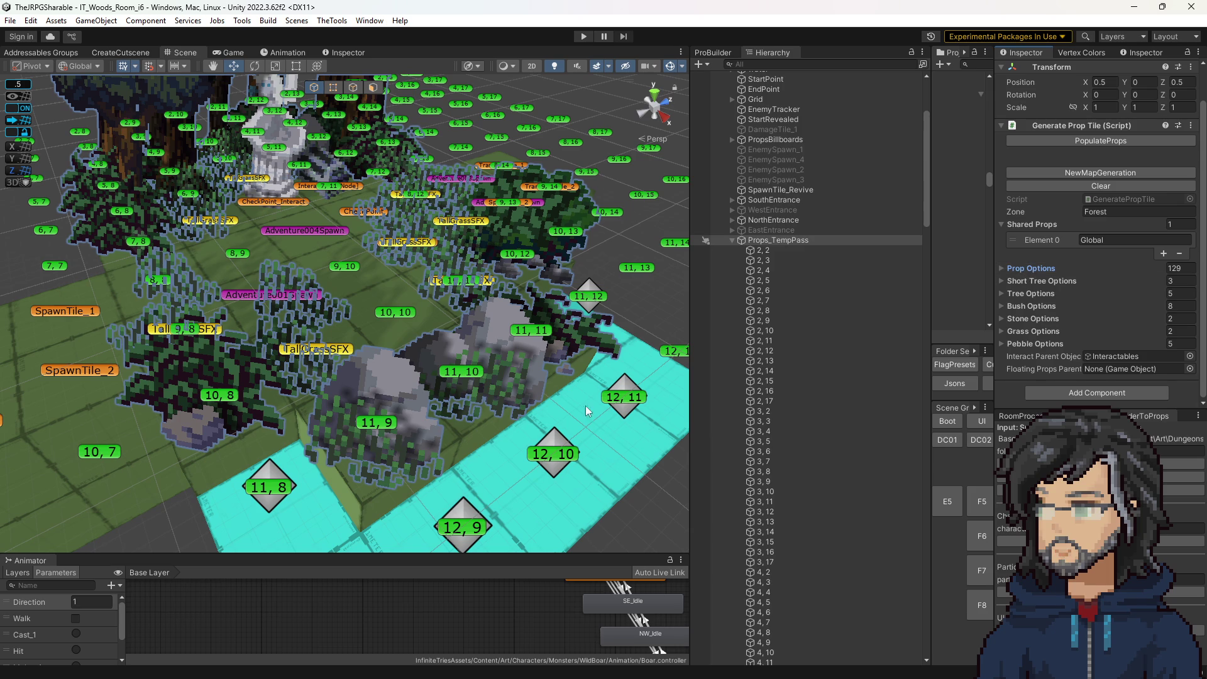
# Switch to SpriteFolderToProps.cs in Visual Studio and go to the ids.Add line 244.
pyautogui.hotkey('alt', 'Tab')
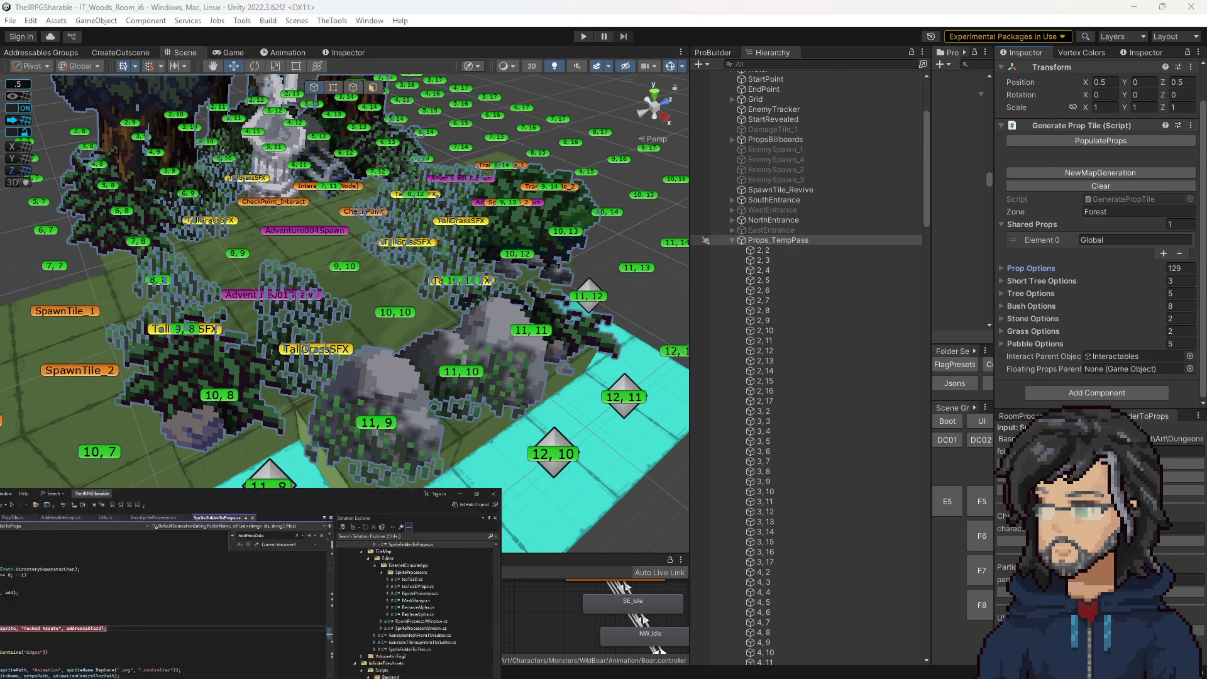
pyautogui.scroll(7, 333, 272)
pyautogui.scroll(-7, 332, 261)
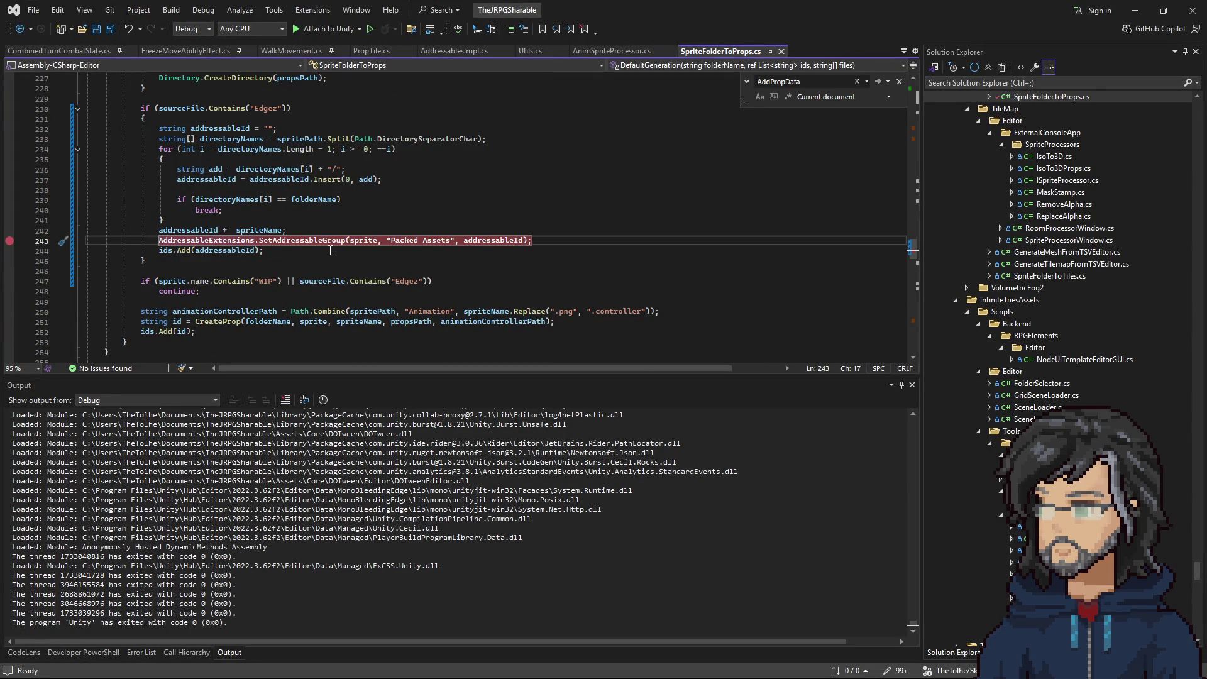
pyautogui.click(328, 252)
pyautogui.press('Tab')
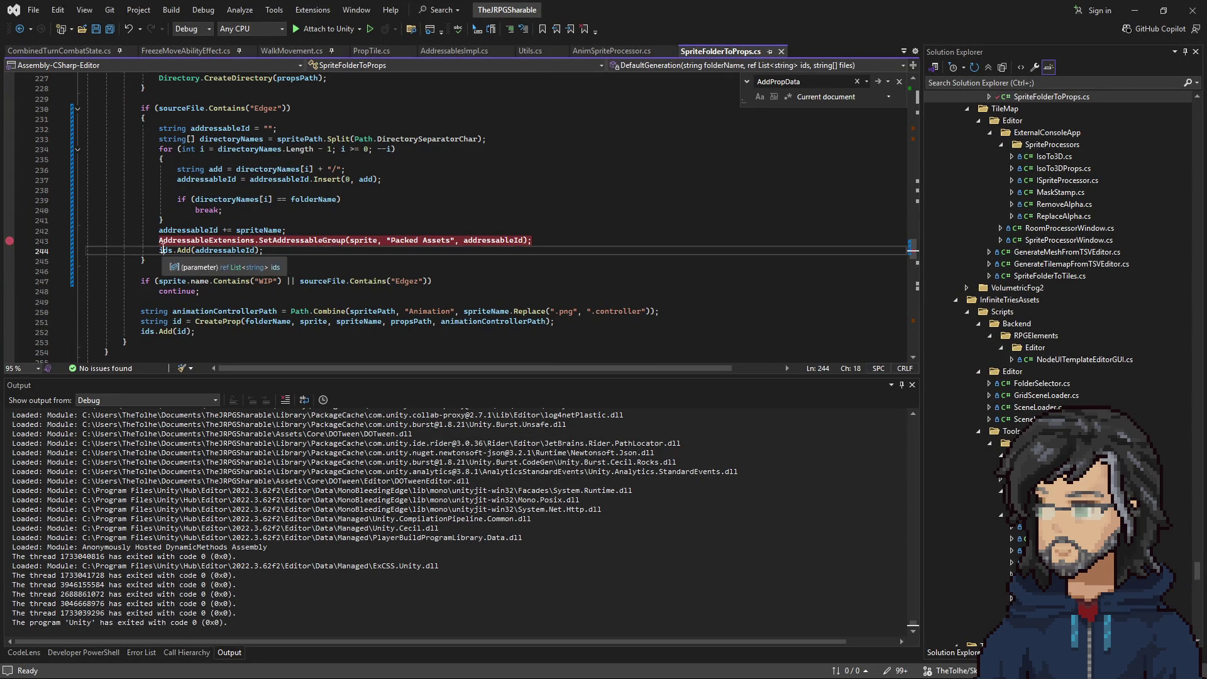
# Read the Create Props block around line 77, then minimize Visual Studio.
pyautogui.scroll(9, 317, 270)
pyautogui.scroll(16, 316, 270)
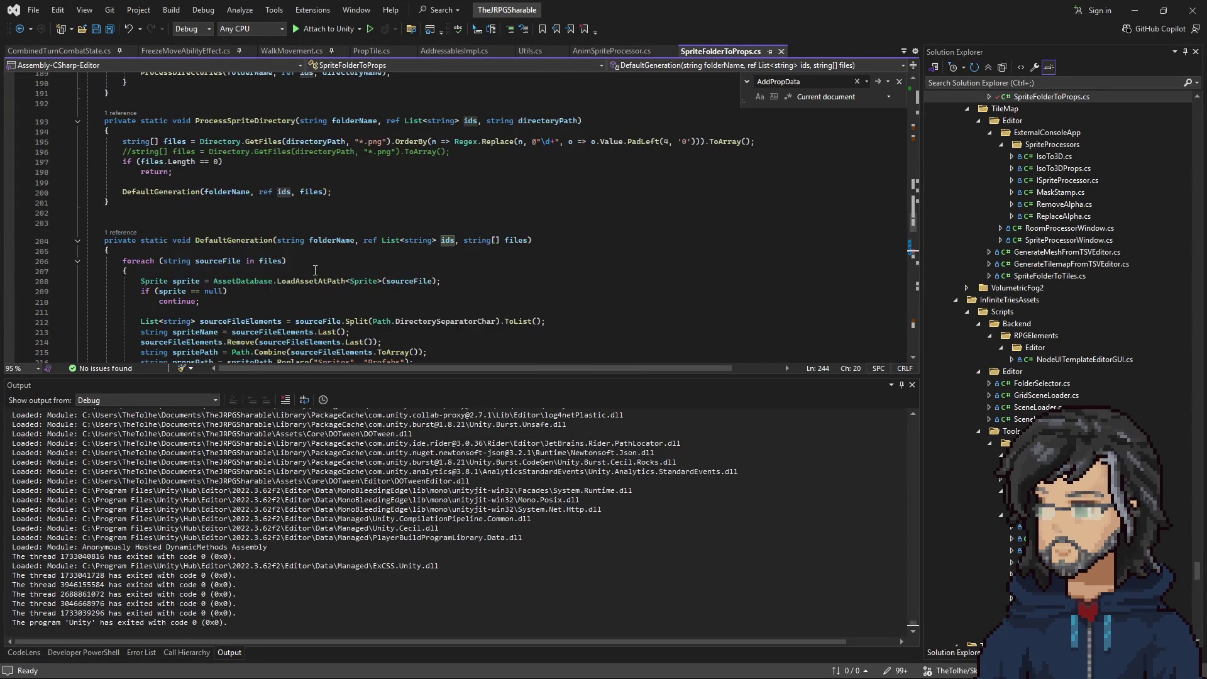
pyautogui.scroll(19, 317, 279)
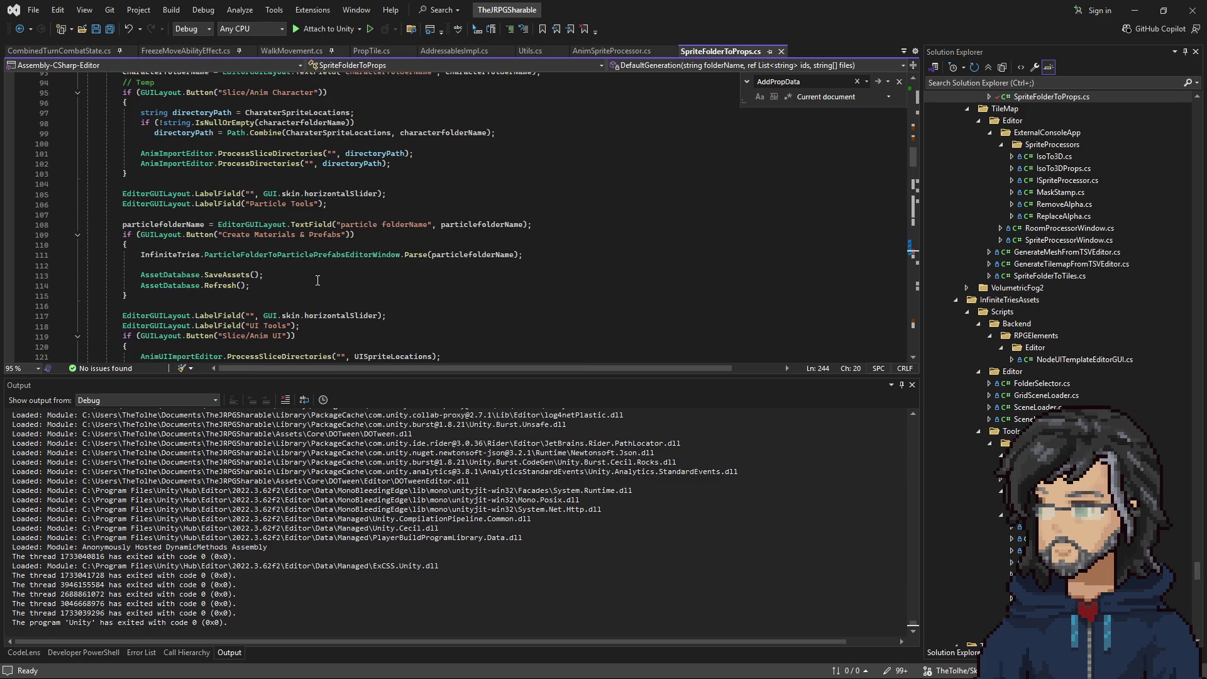
pyautogui.scroll(3, 317, 280)
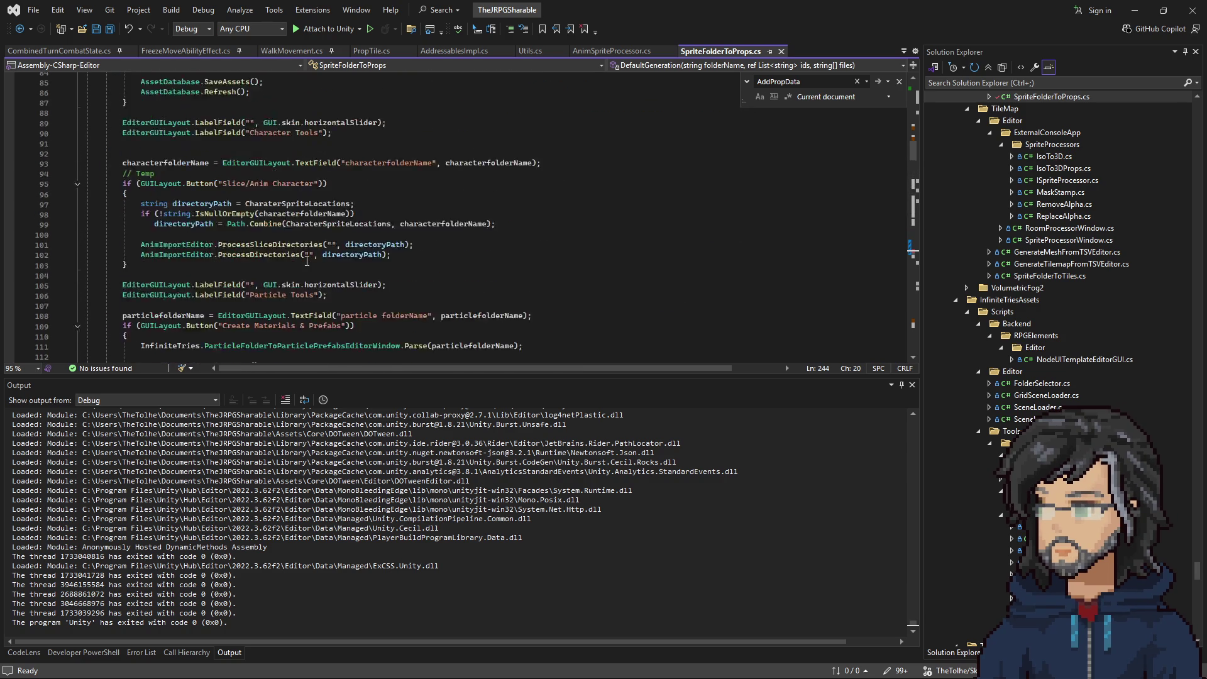
pyautogui.scroll(8, 307, 260)
pyautogui.moveTo(293, 184); pyautogui.dragTo(292, 193)
pyautogui.scroll(-2, 288, 230)
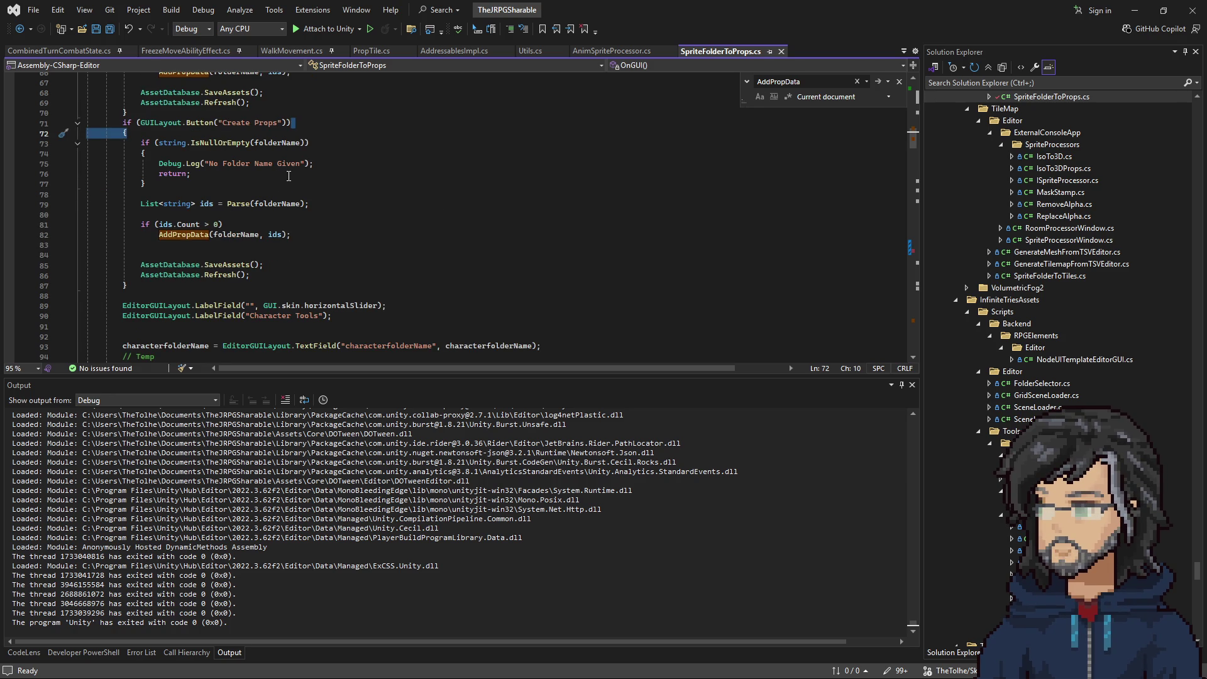
pyautogui.click(294, 182)
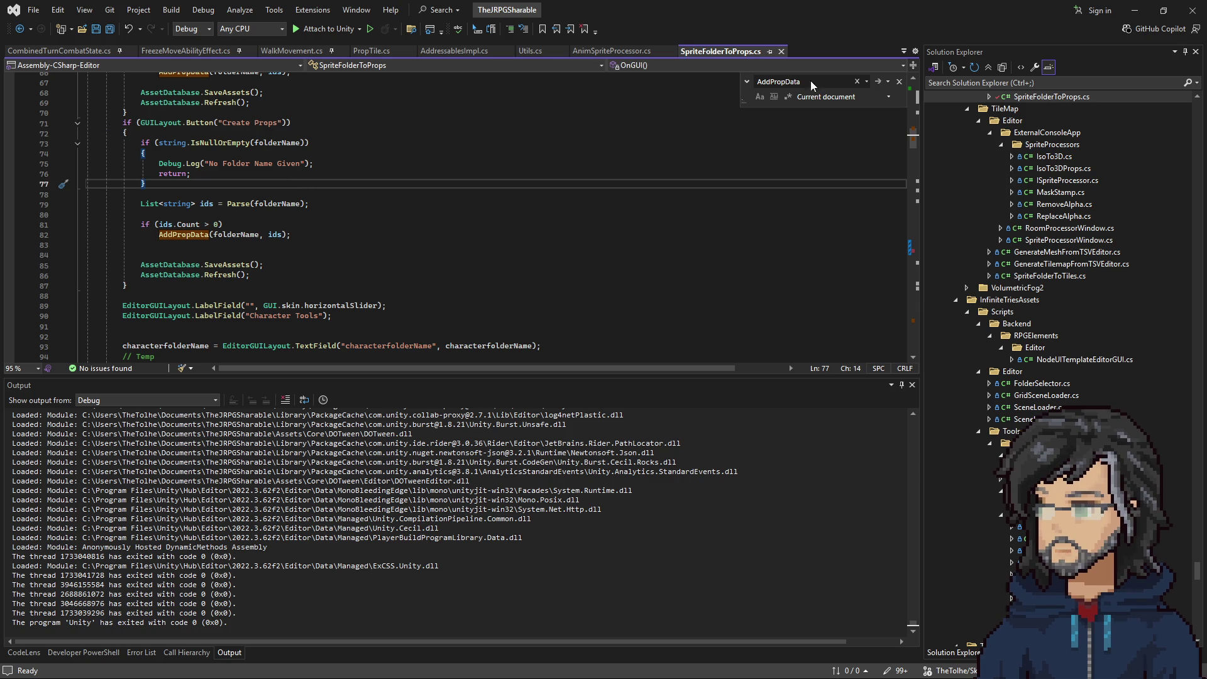
pyautogui.click(1132, 11)
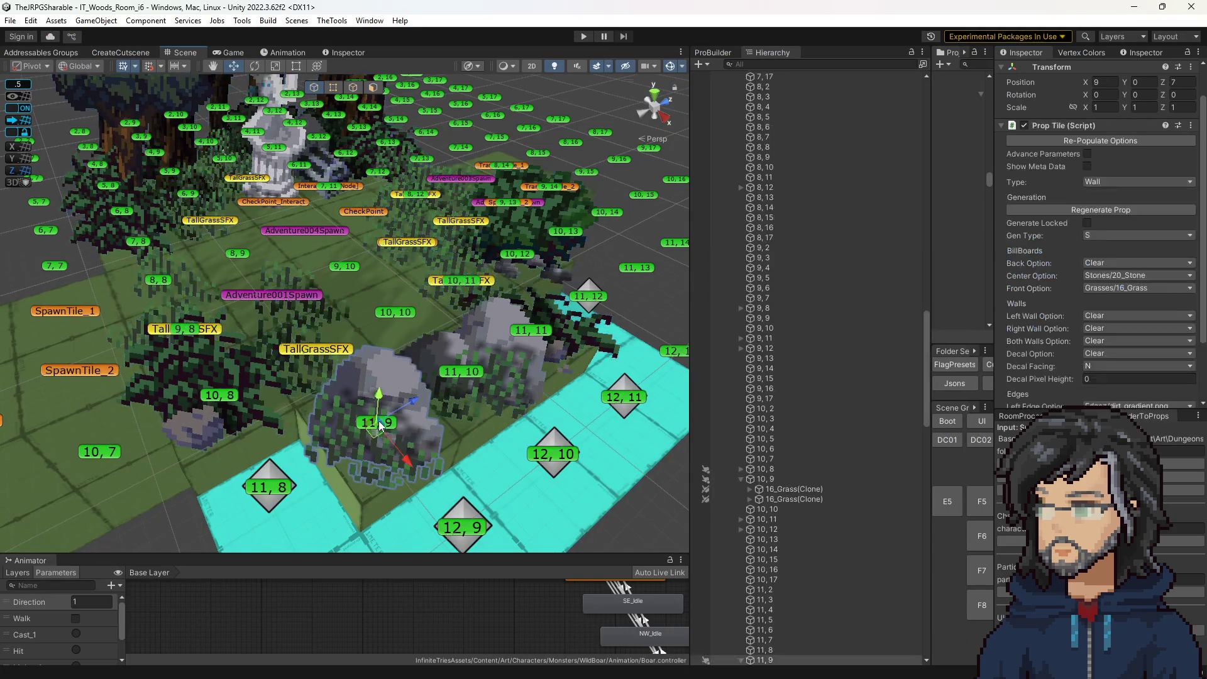
# Check tile 11,9's dirt_gradient left and right edges, then orbit lower around the rock.
pyautogui.scroll(-3, 1093, 277)
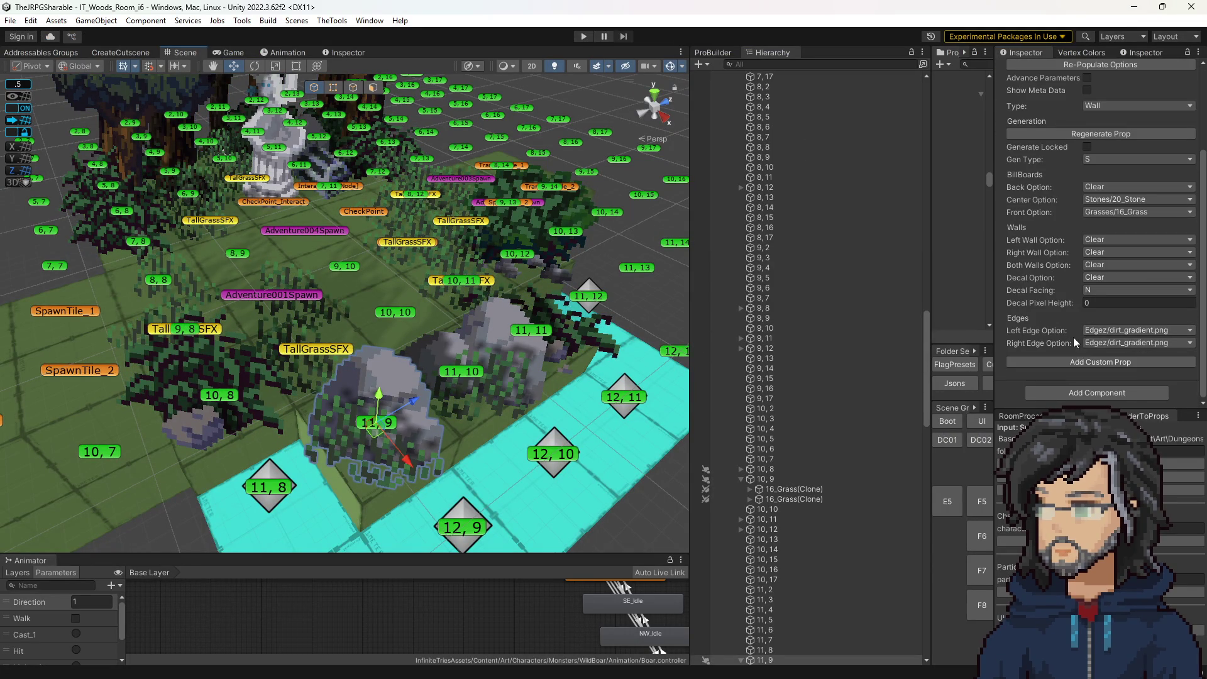
pyautogui.moveTo(452, 345)
pyautogui.mouseDown()
pyautogui.moveTo(440, 340)
pyautogui.moveTo(453, 344)
pyautogui.moveTo(444, 351)
pyautogui.mouseUp()
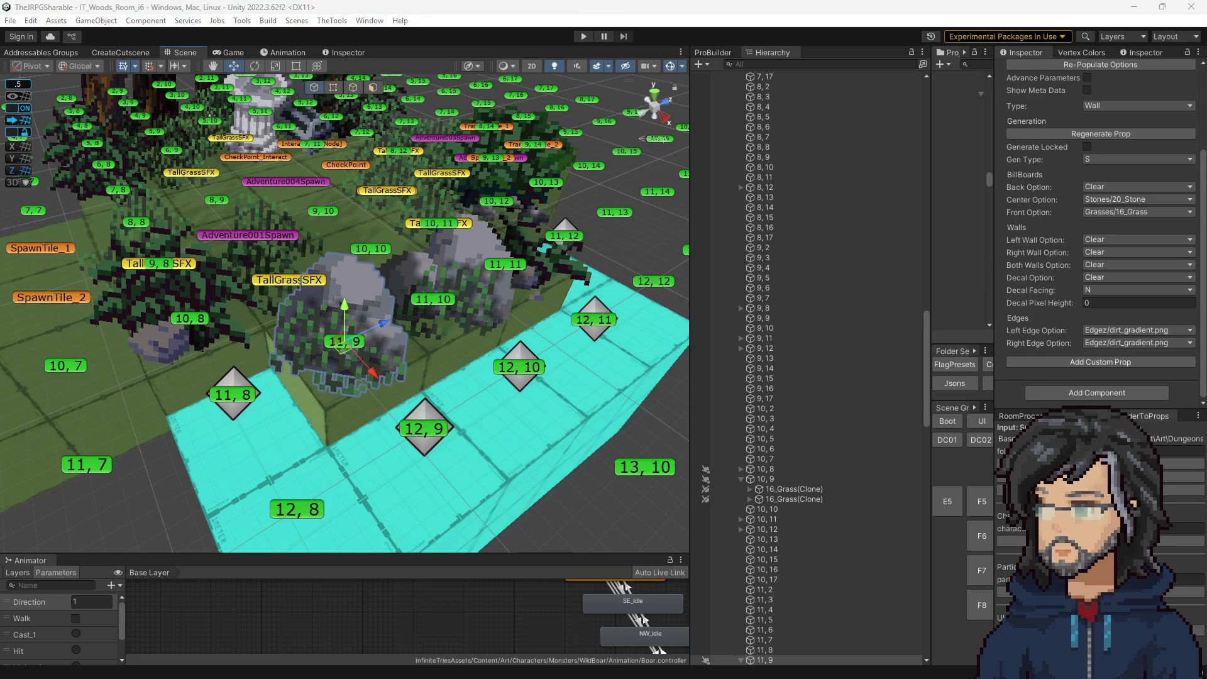
pyautogui.scroll(-3, 564, 466)
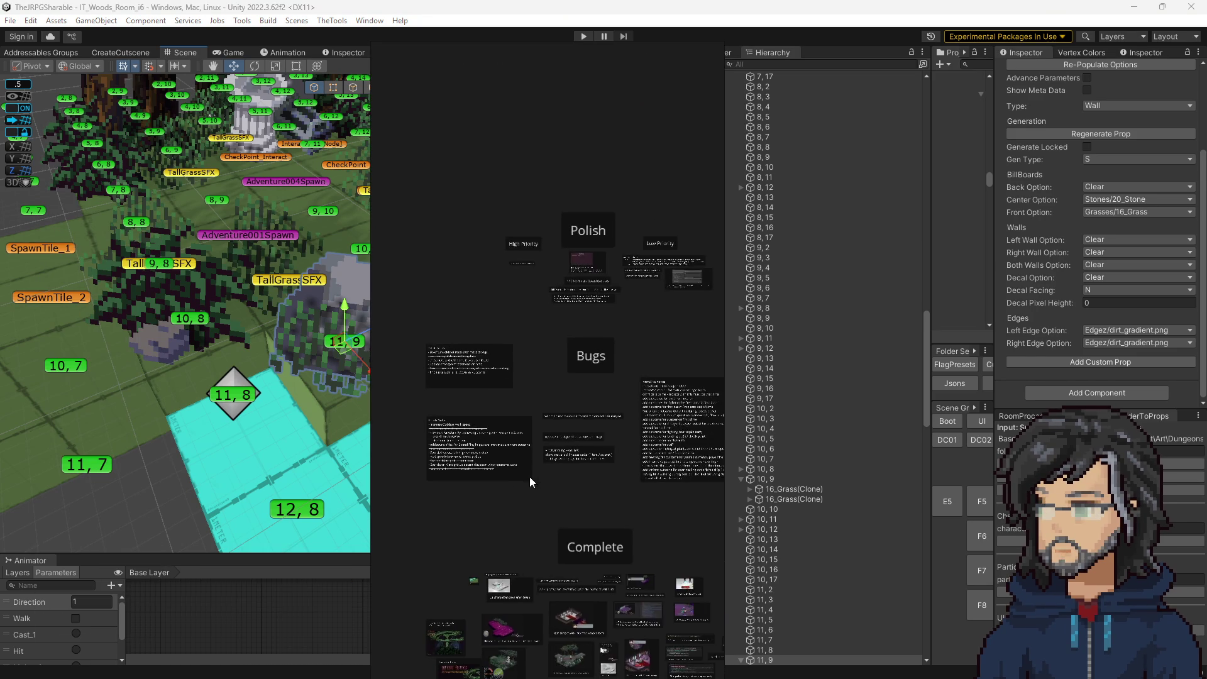
pyautogui.scroll(5, 571, 478)
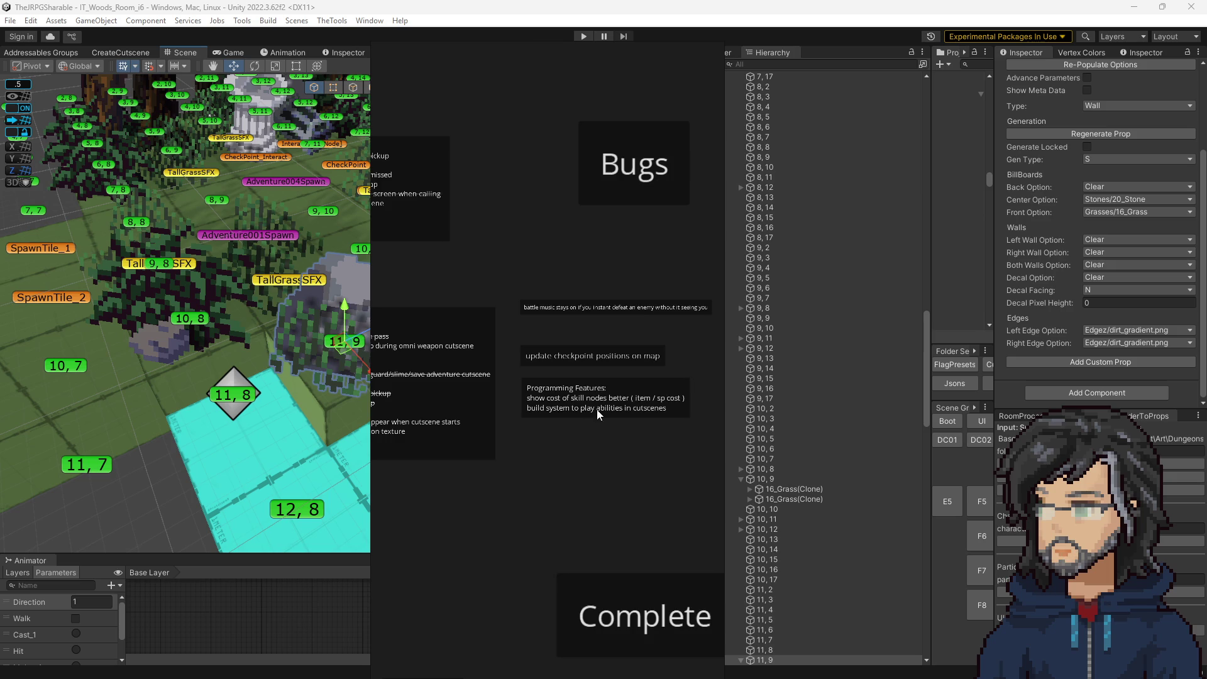
pyautogui.scroll(-3, 573, 418)
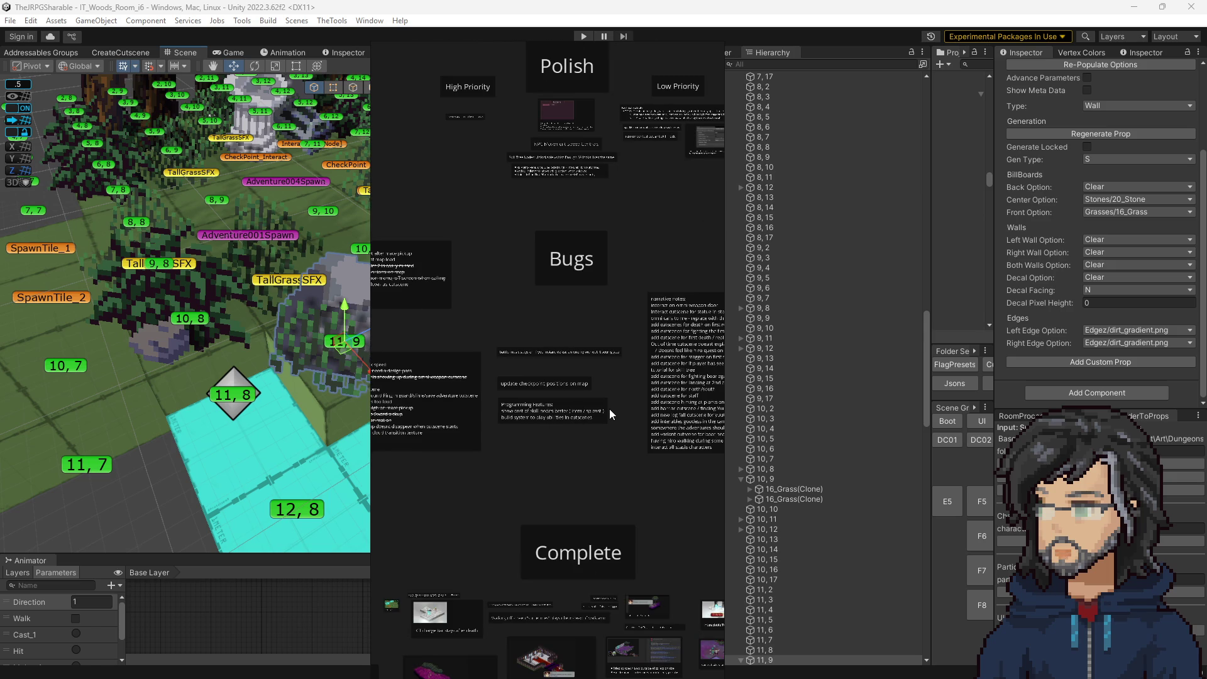
pyautogui.hscroll(-5, 594, 425)
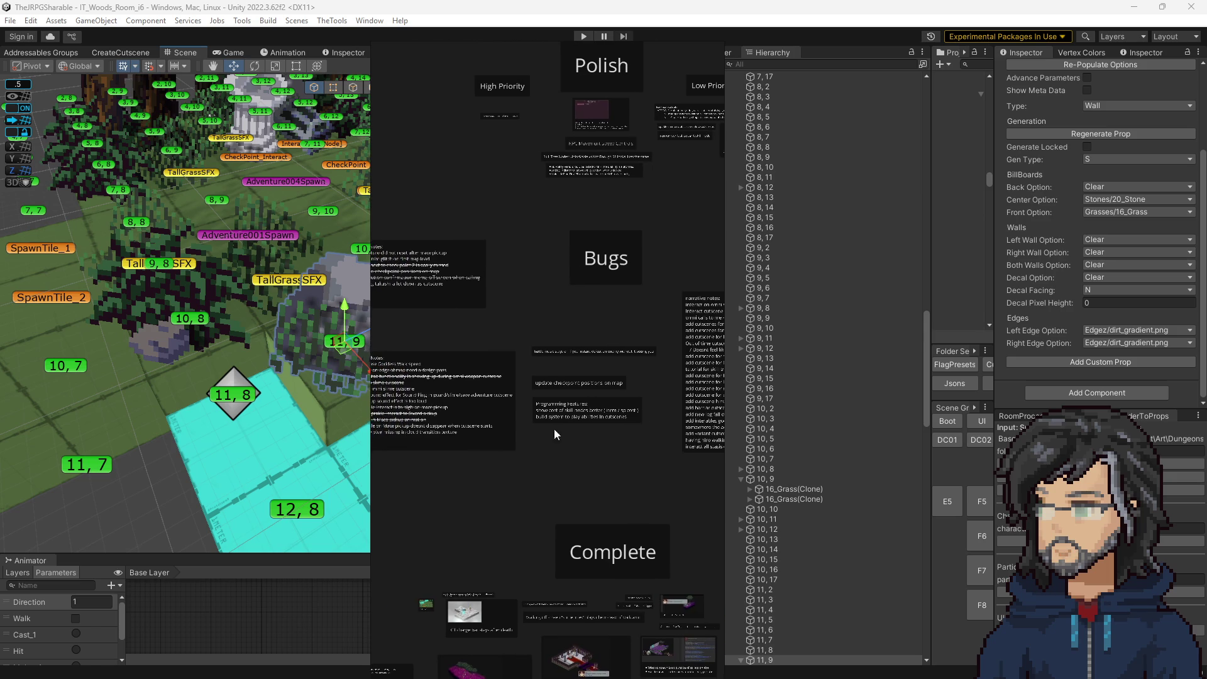
pyautogui.scroll(5, 500, 328)
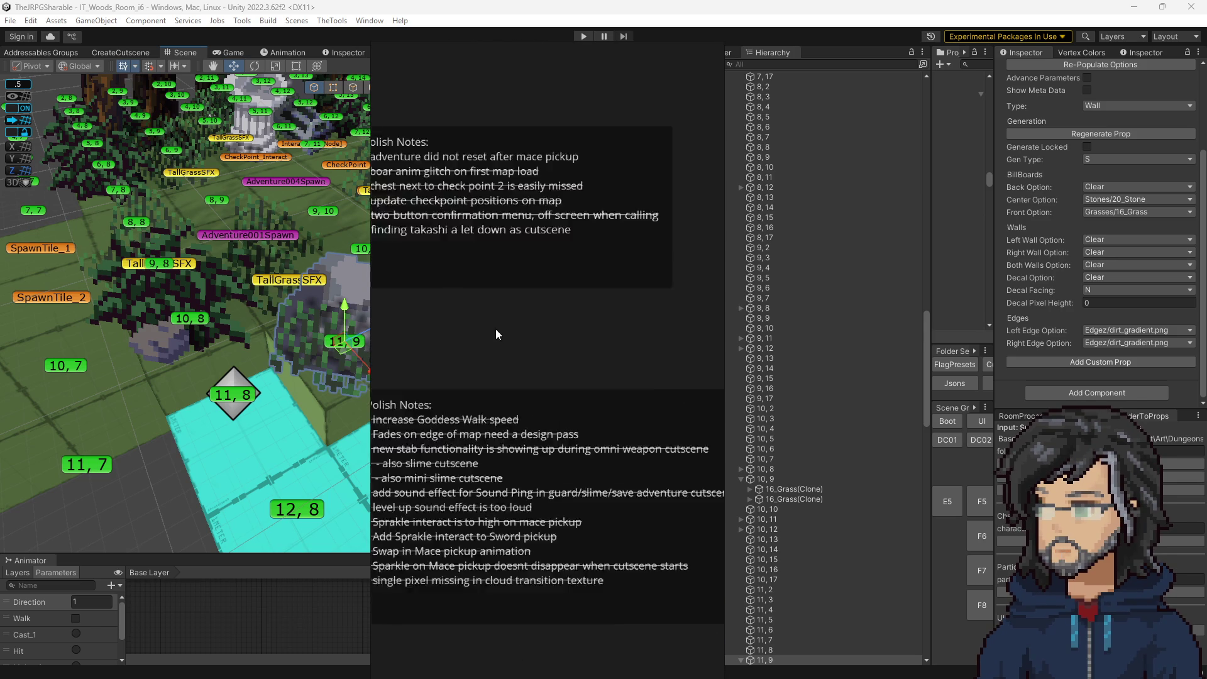
pyautogui.scroll(-3, 540, 459)
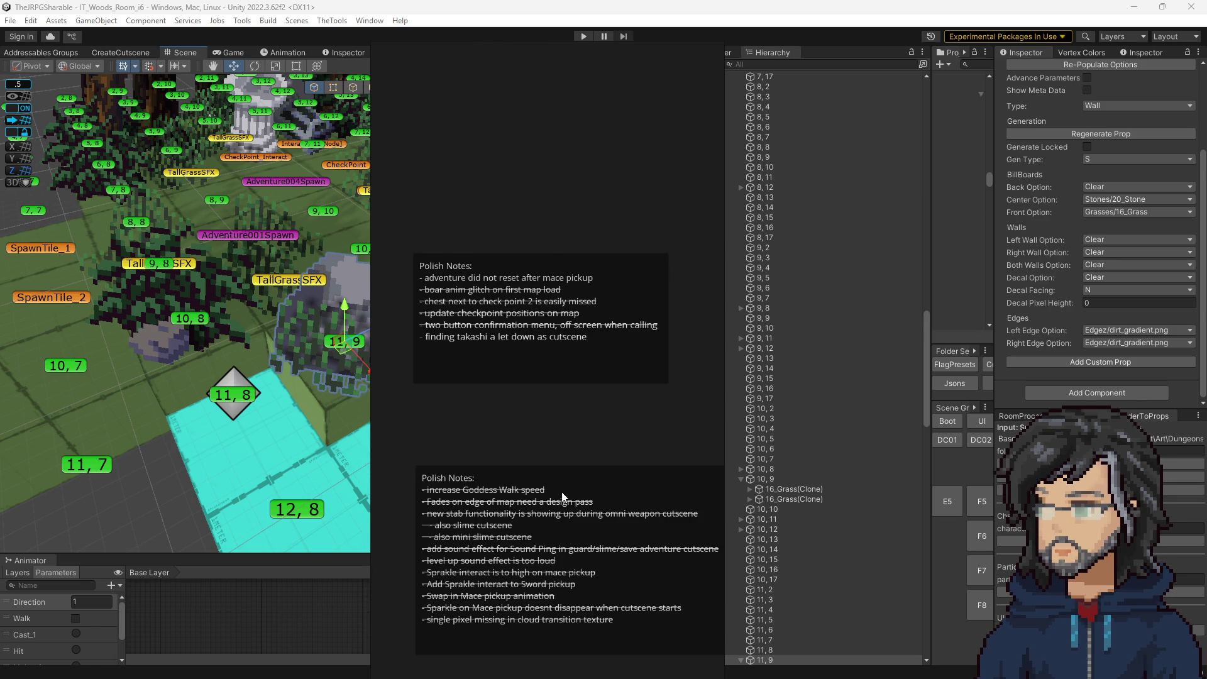
pyautogui.scroll(-5, 566, 466)
pyautogui.hscroll(5, 600, 475)
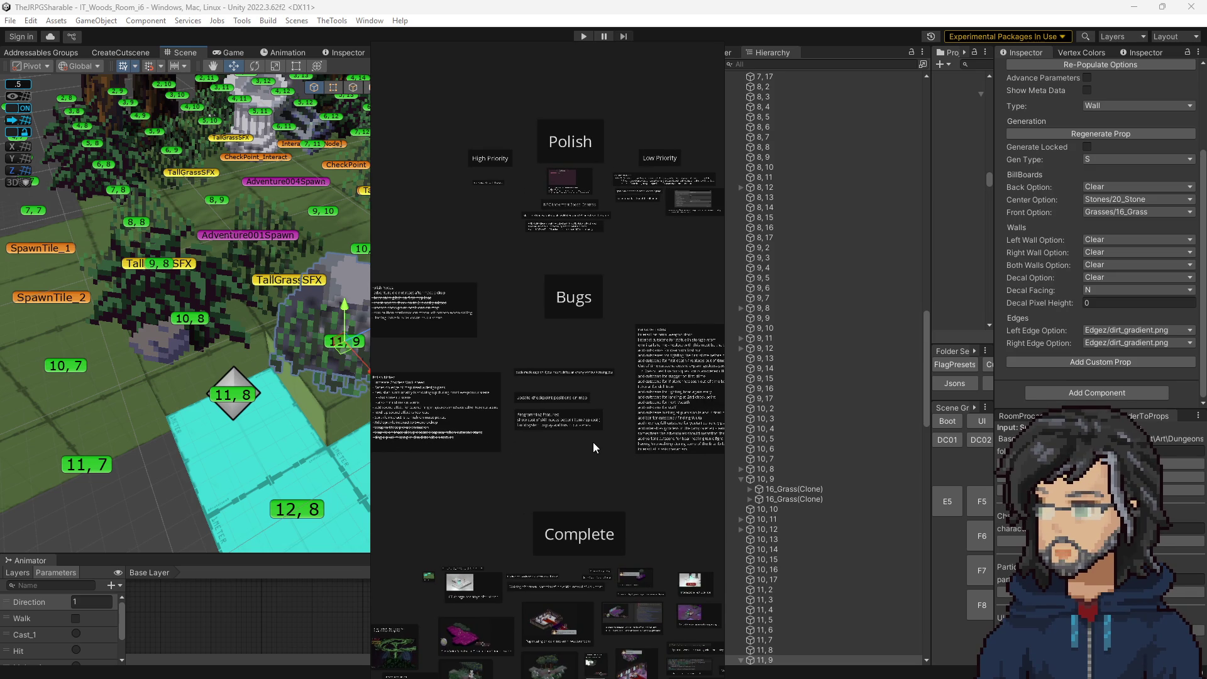